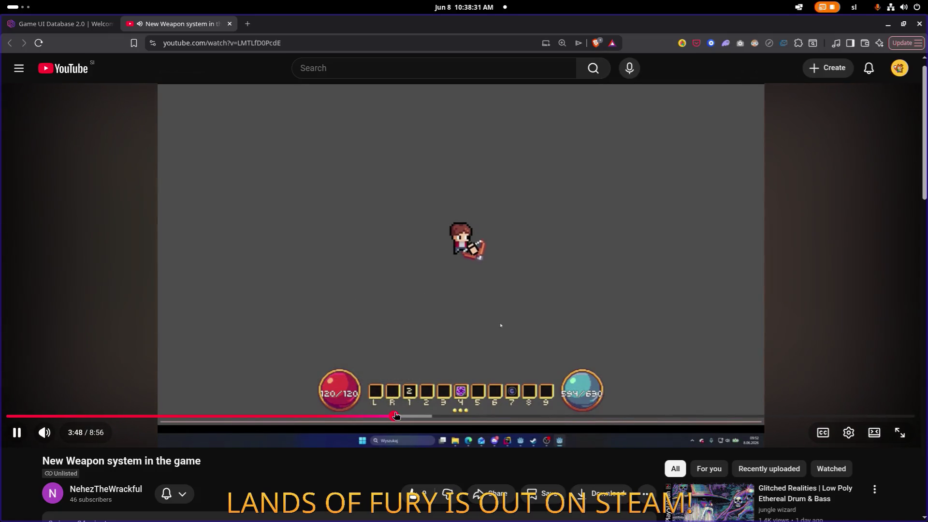
- Seek the weapon-system video to the gear panel, pause it, and close the YouTube tab
click(414, 415)
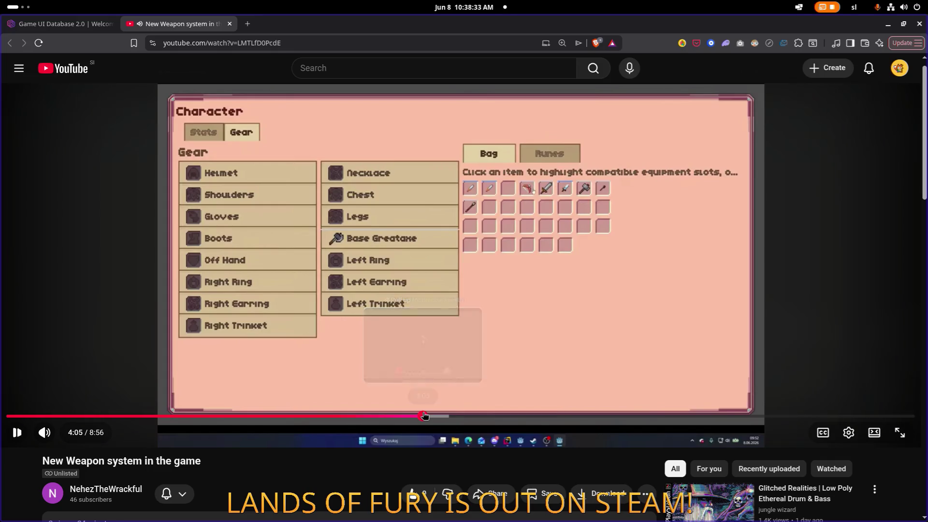
click(424, 415)
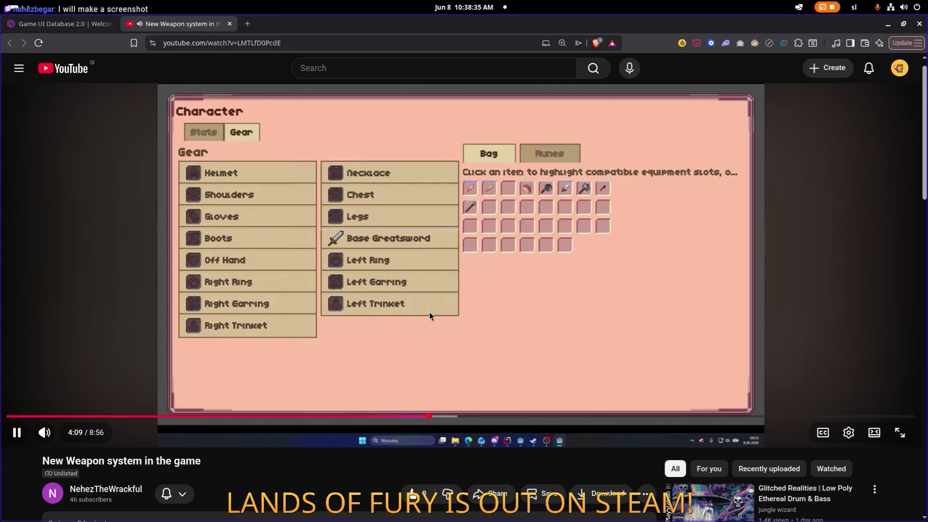
click(429, 312)
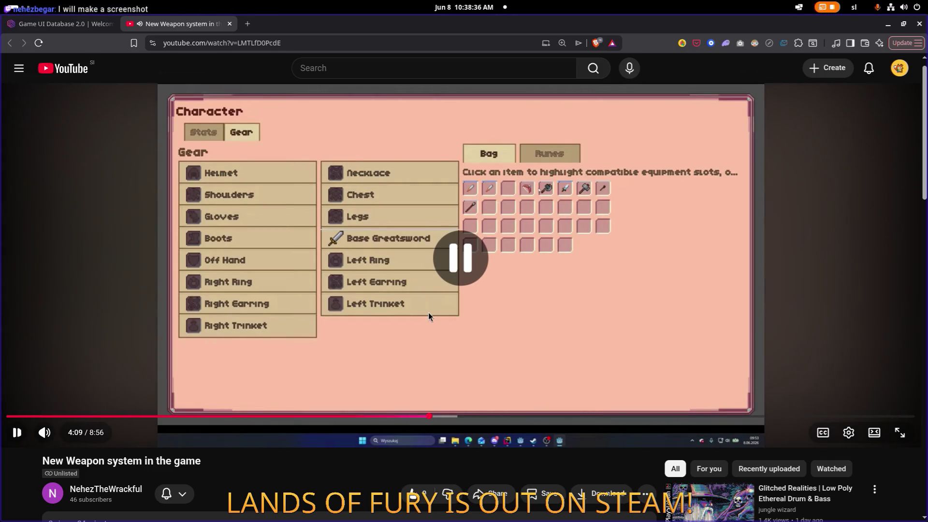
click(230, 24)
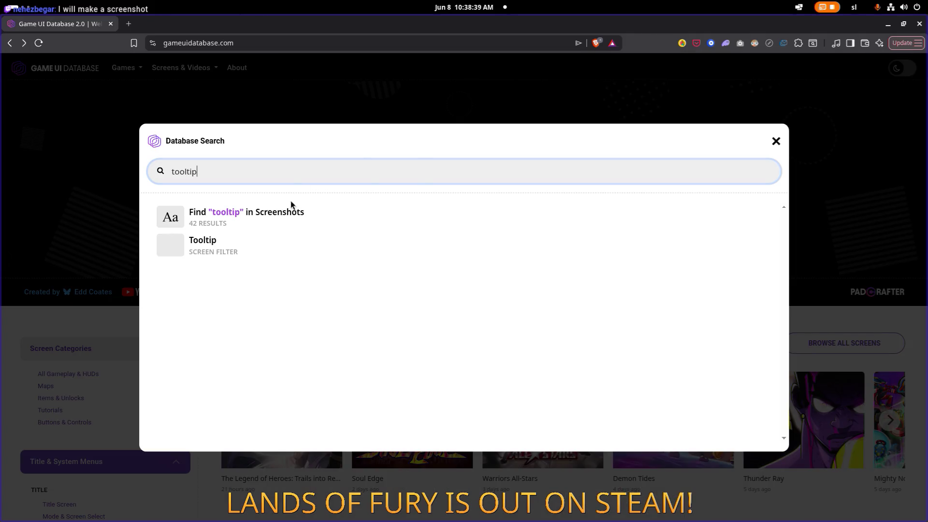
- List the 42 'tooltip' screenshots, scroll through them, and preview the Clair Obscur screenshot
click(252, 217)
scroll(386, 242, down, 1)
scroll(405, 252, down, 3)
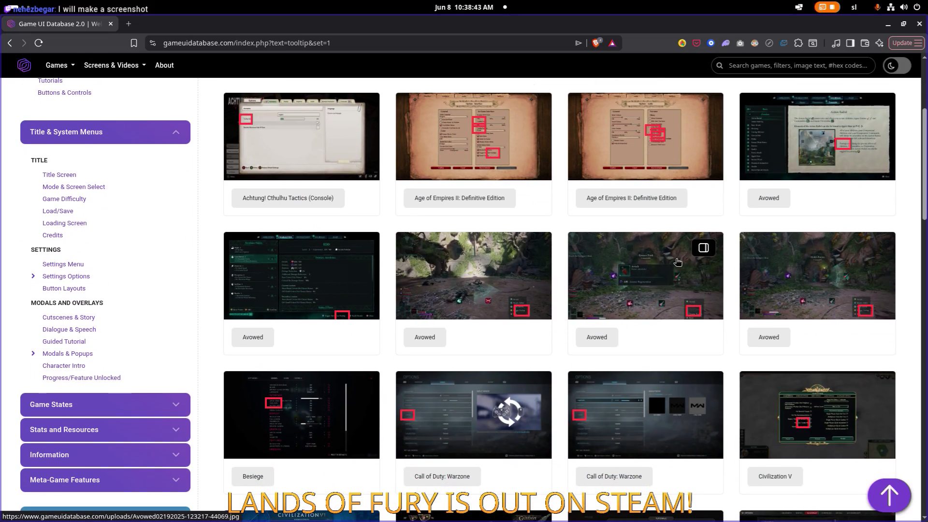
scroll(638, 314, down, 5)
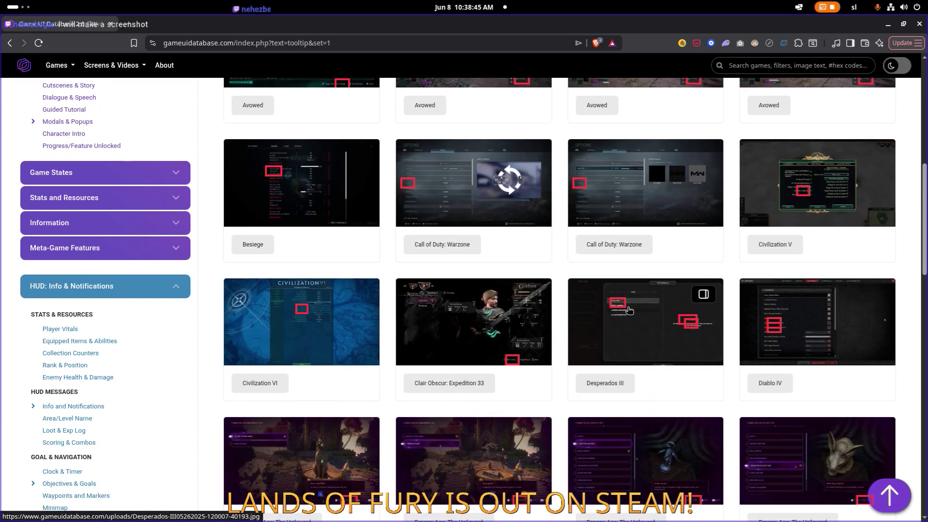
scroll(505, 318, down, 1)
click(505, 318)
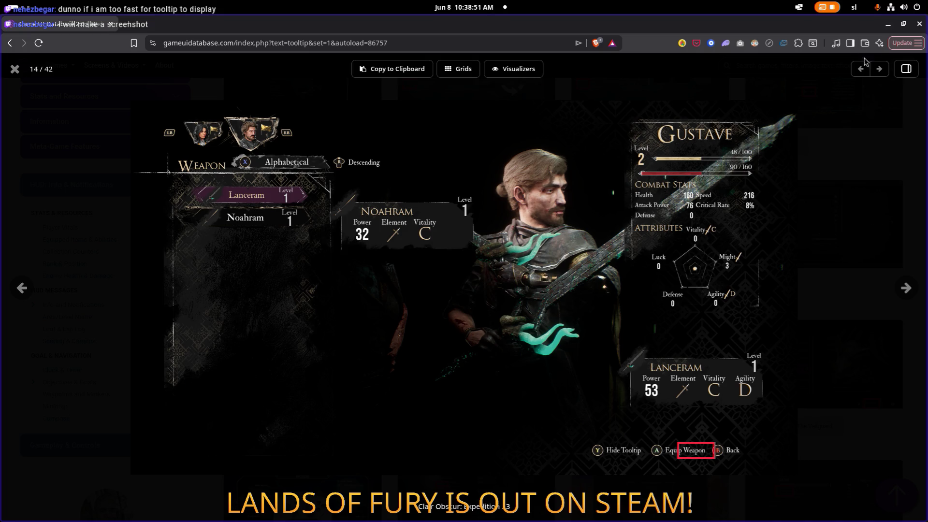
click(15, 69)
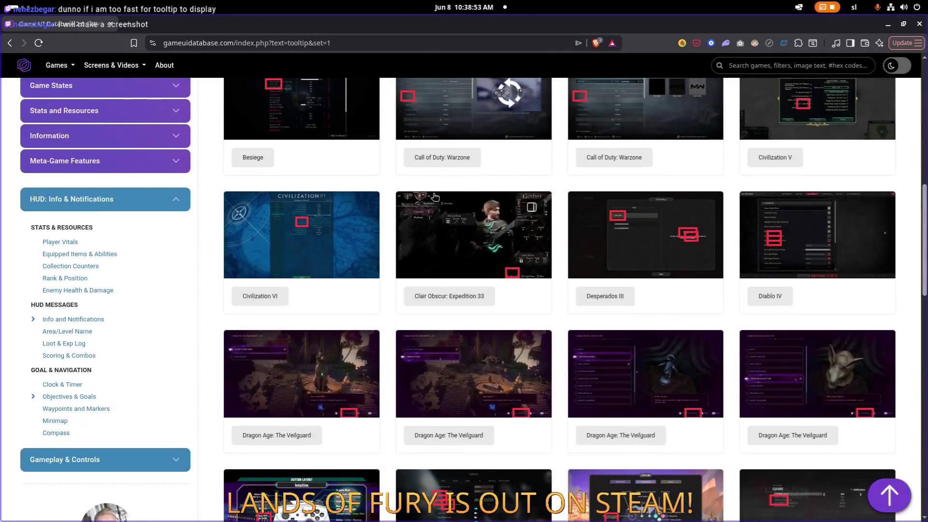
- Scroll further, return to the top, and preview the Achtung! Cthulhu Tactics and Age of Empires II screenshots
scroll(484, 213, down, 4)
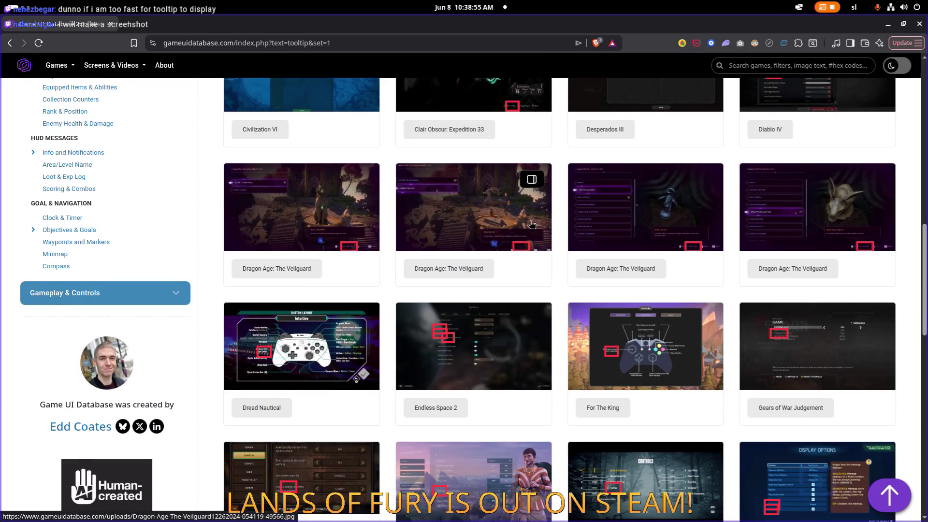
scroll(508, 242, down, 4)
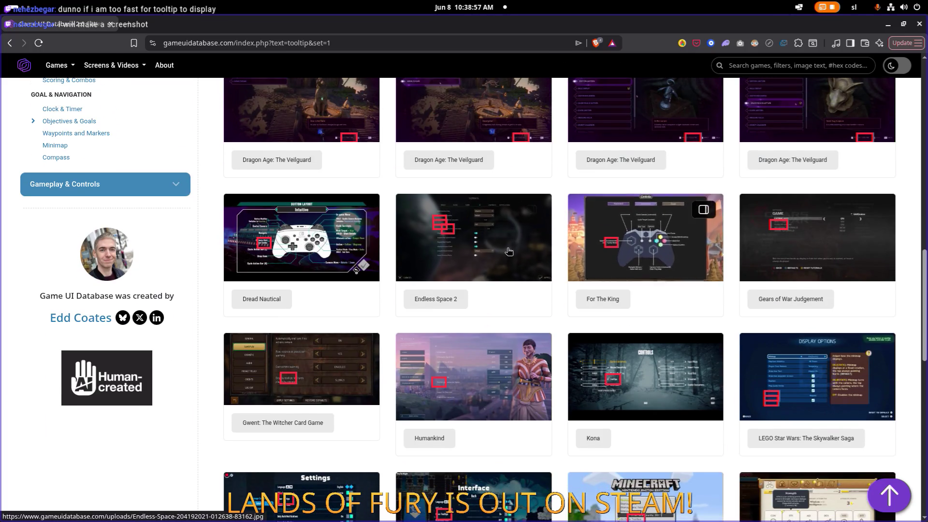
scroll(481, 259, down, 5)
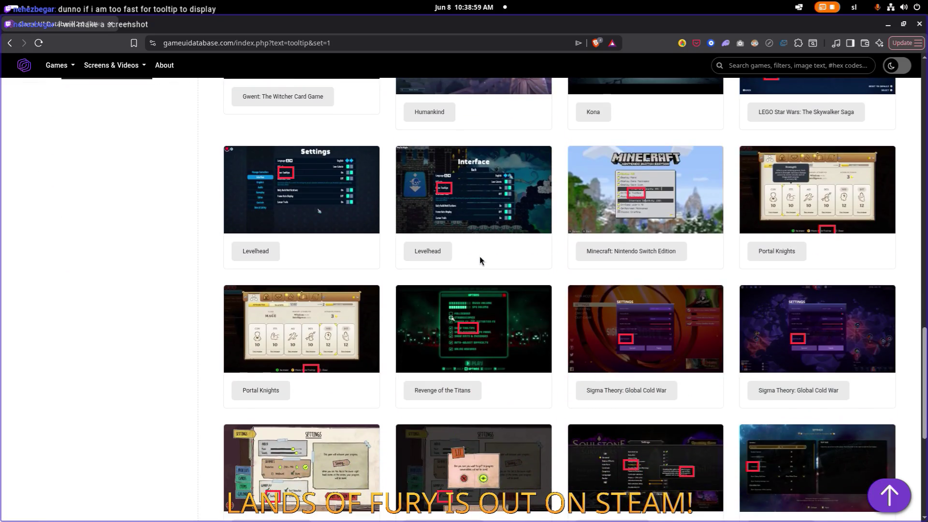
scroll(481, 259, down, 5)
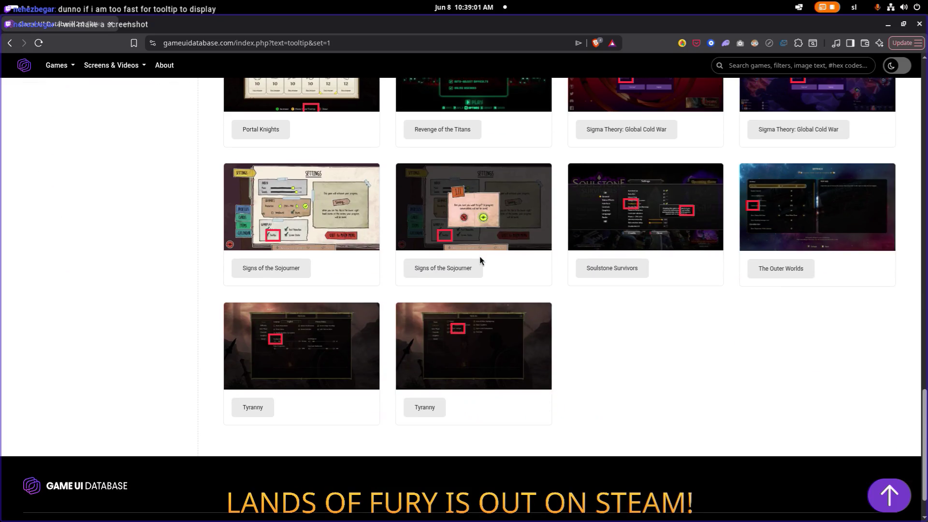
scroll(478, 261, down, 1)
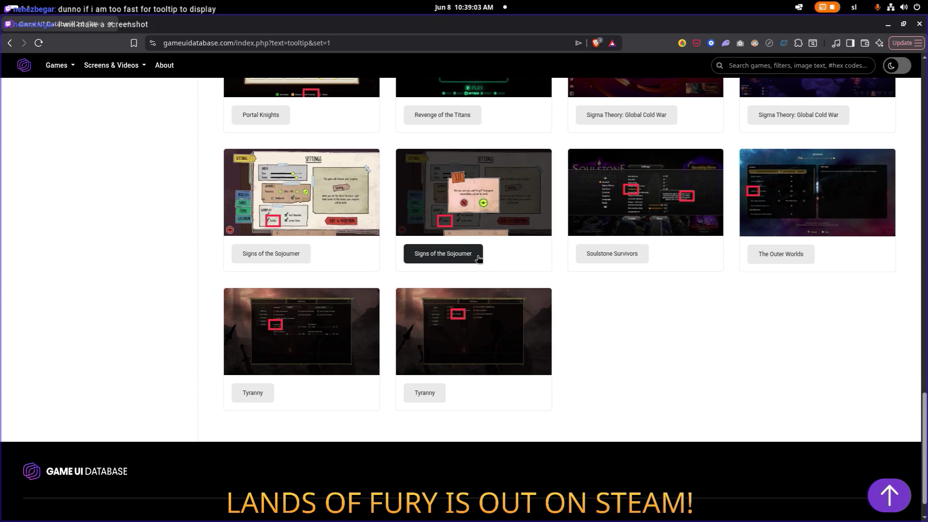
click(471, 215)
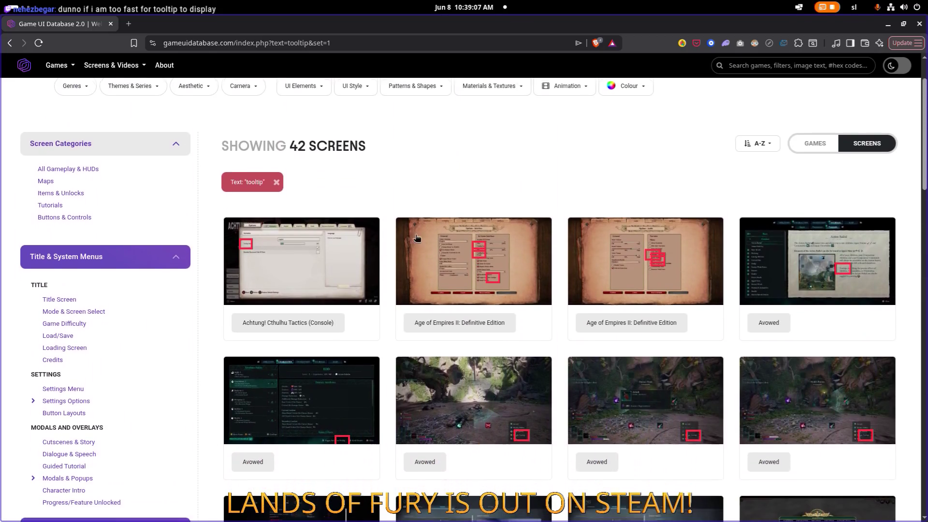
click(327, 254)
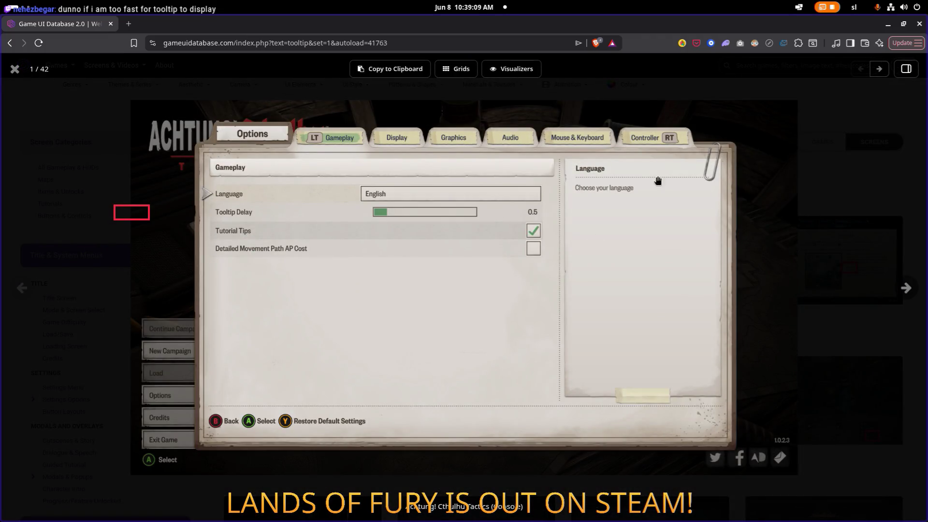
click(773, 172)
click(705, 271)
click(705, 270)
- Preview the Avowed screenshot, scroll back up, and bring up the Database Search dialog
scroll(686, 271, down, 3)
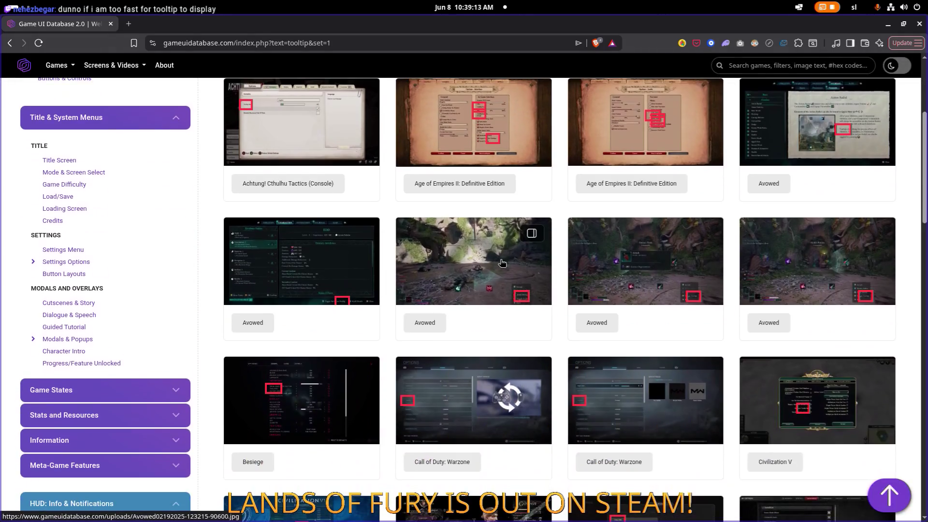
click(500, 256)
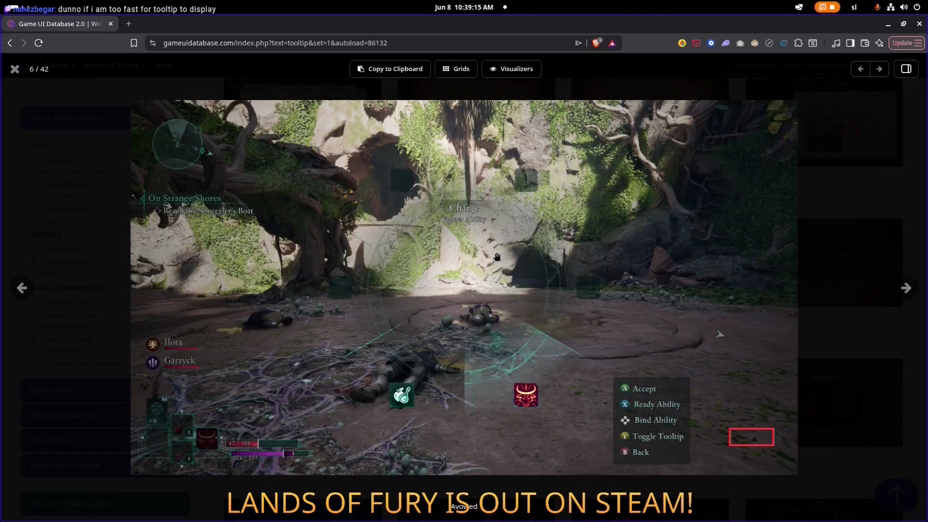
click(500, 257)
scroll(543, 271, down, 4)
scroll(541, 270, down, 4)
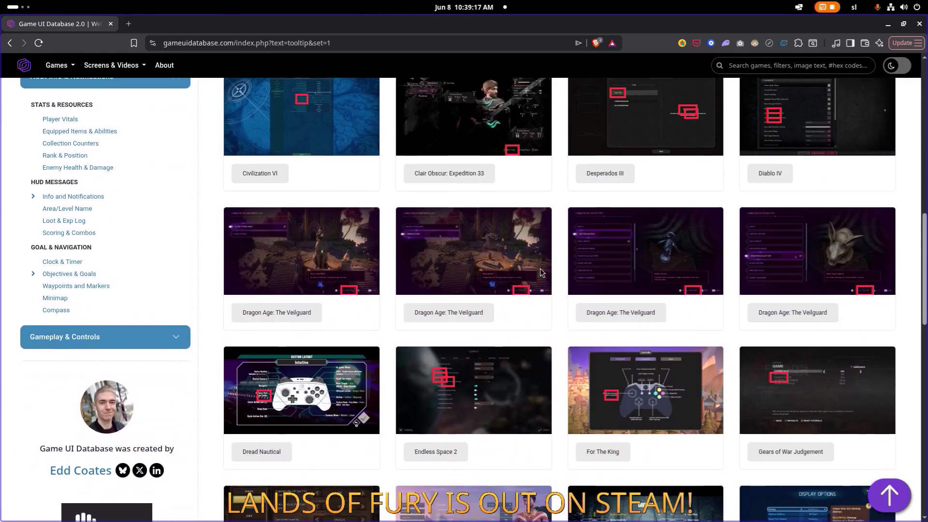
scroll(545, 272, up, 4)
scroll(544, 272, up, 6)
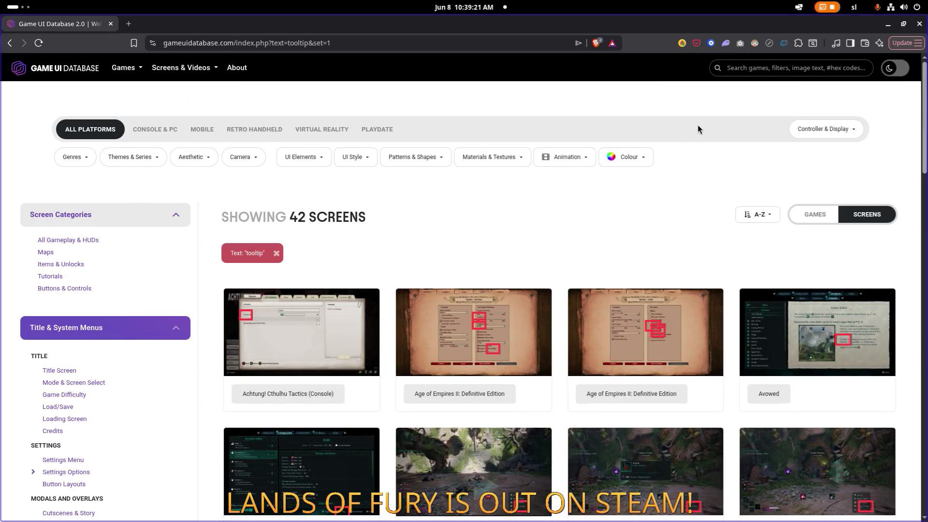
click(757, 71)
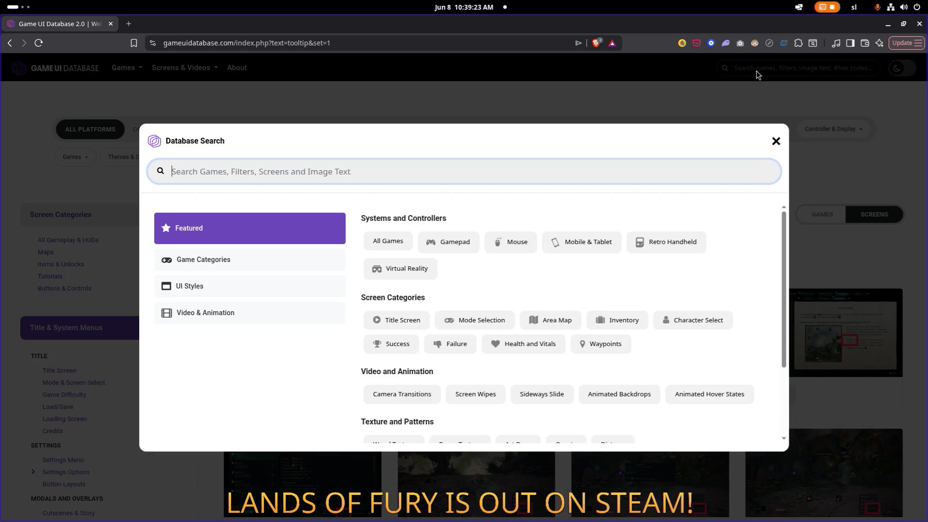
- Search screenshots for 'inventory' and open the American Fugitive inventory screenshot on Imgur
text(inventory)
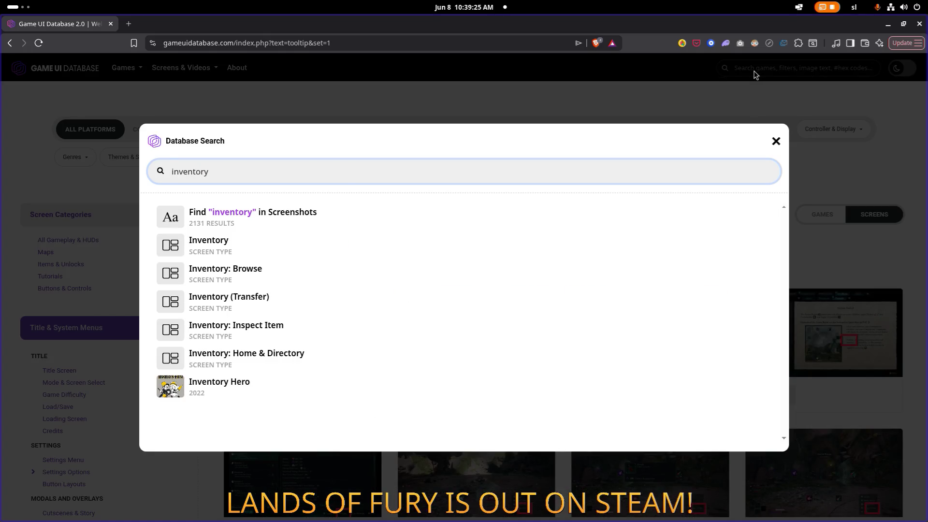
click(320, 216)
scroll(372, 196, down, 2)
scroll(372, 196, down, 8)
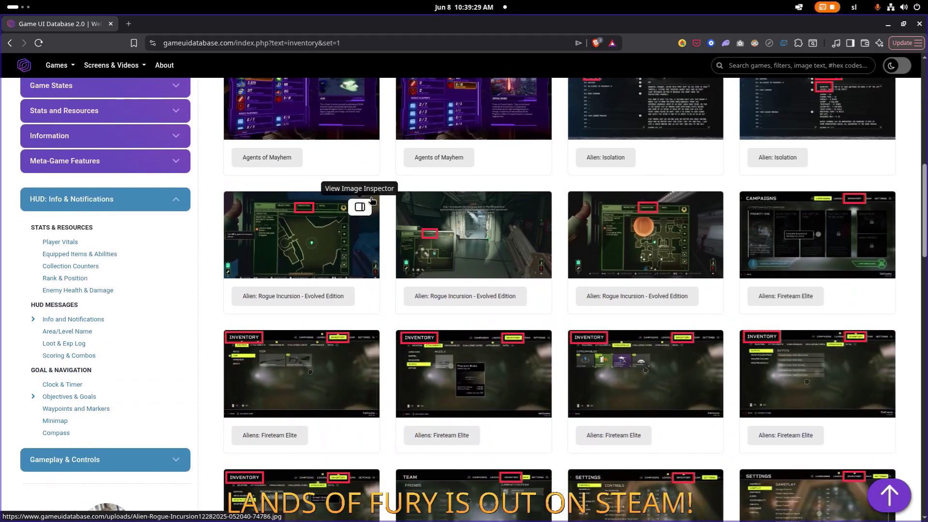
scroll(372, 200, down, 12)
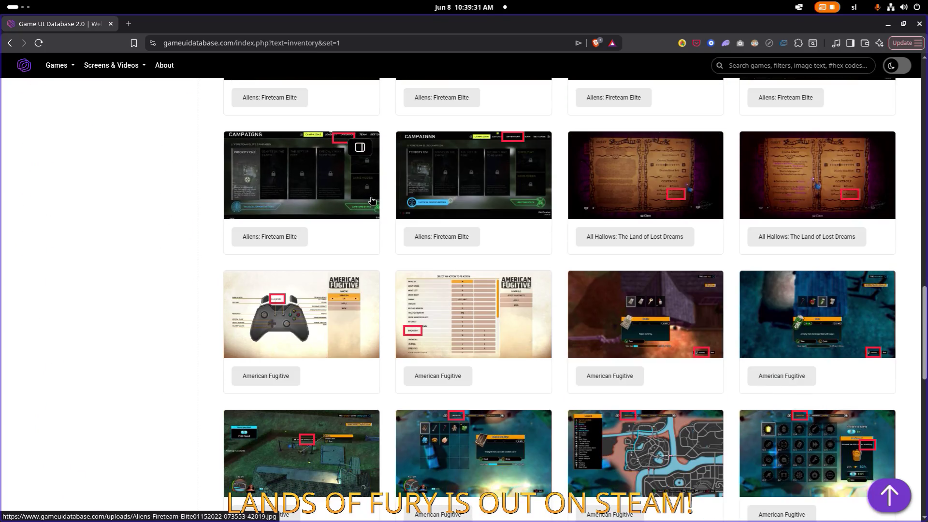
scroll(372, 200, down, 5)
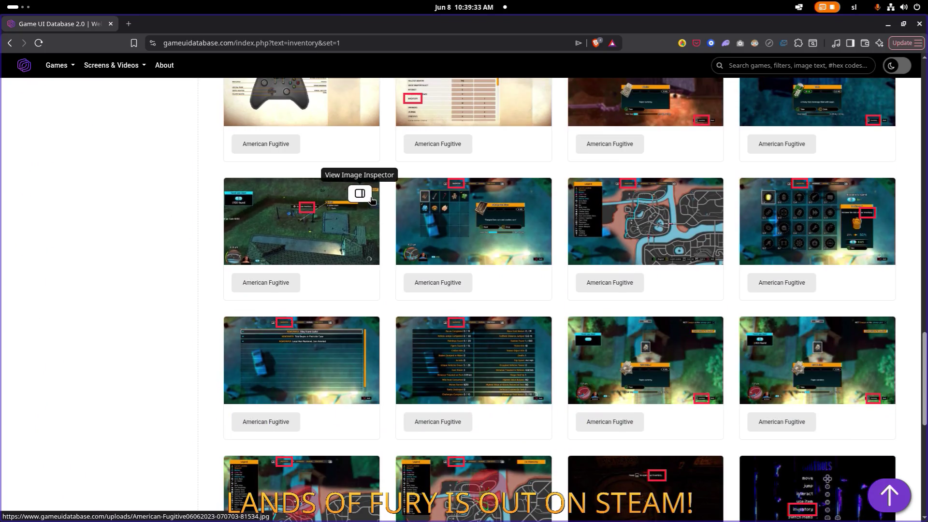
click(462, 215)
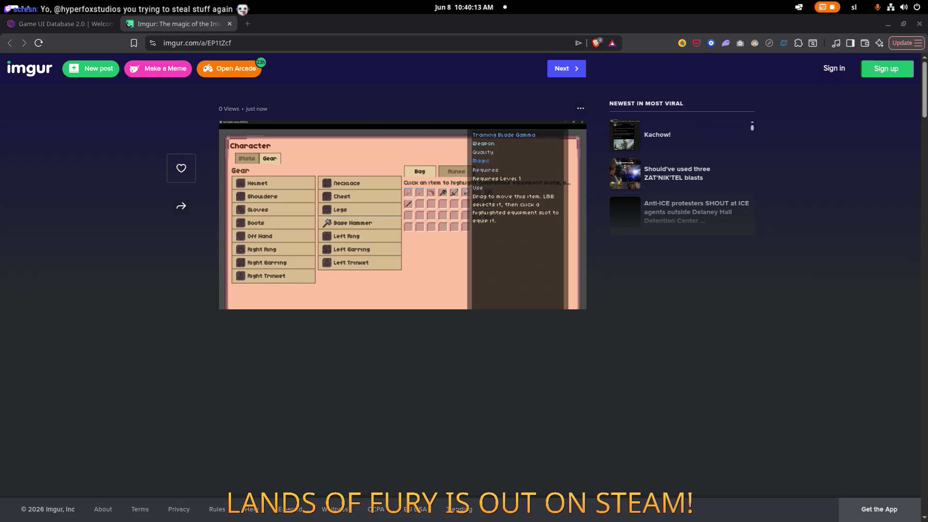
- Compare the Imgur character screen with the Game UI Database screenshot, then minimize the browser
click(53, 24)
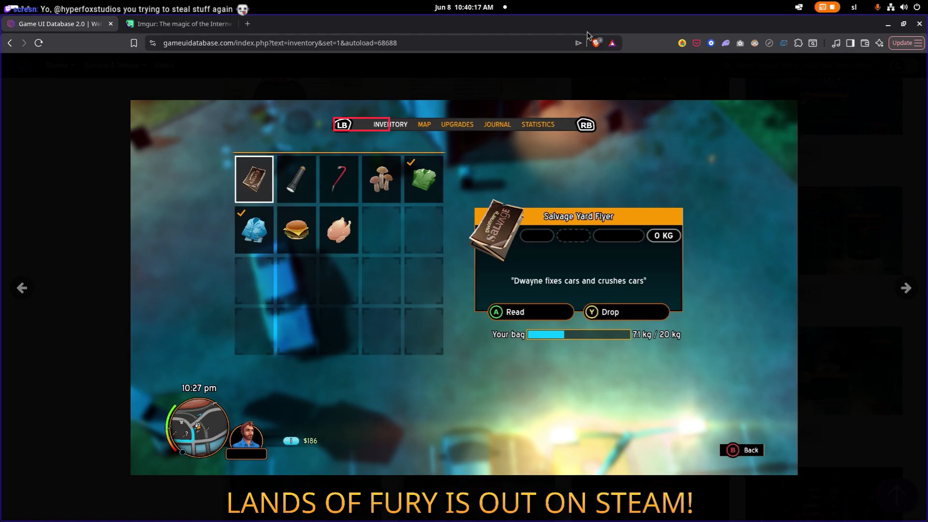
click(206, 28)
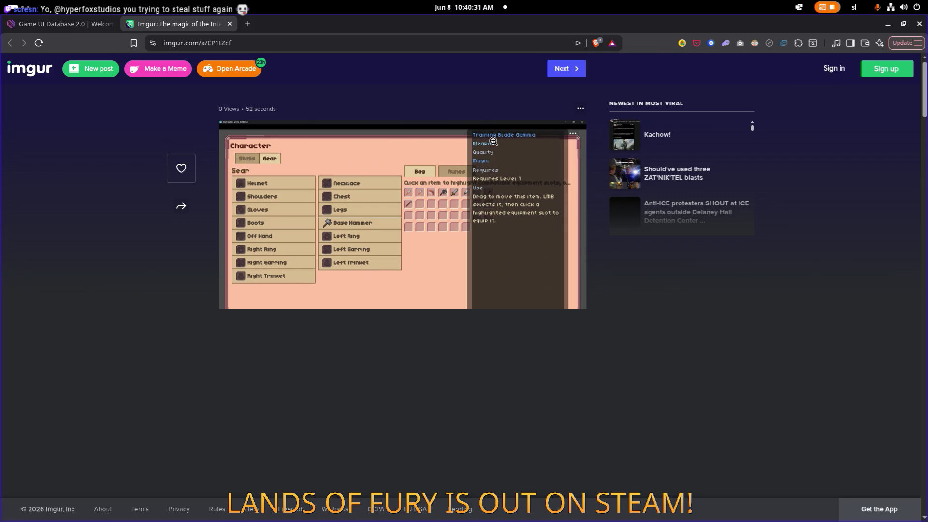
key(ctrl+Tab)
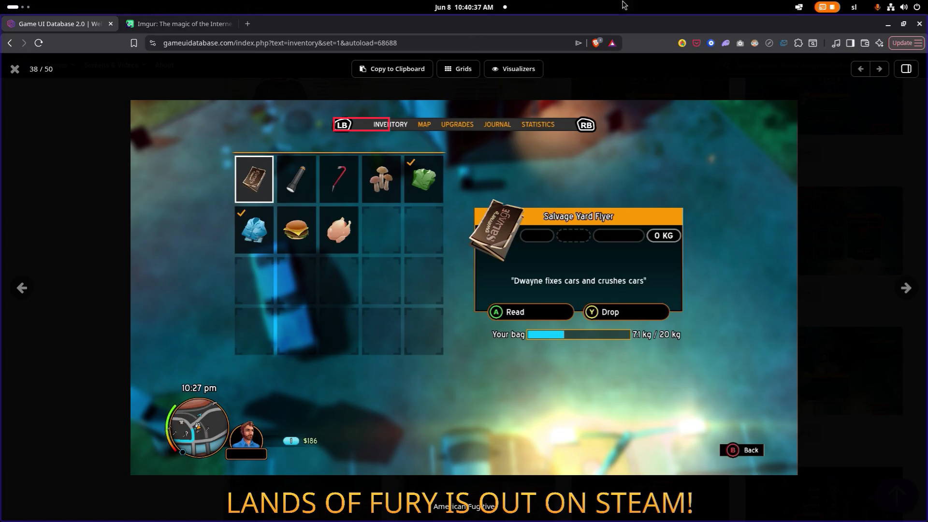
click(888, 24)
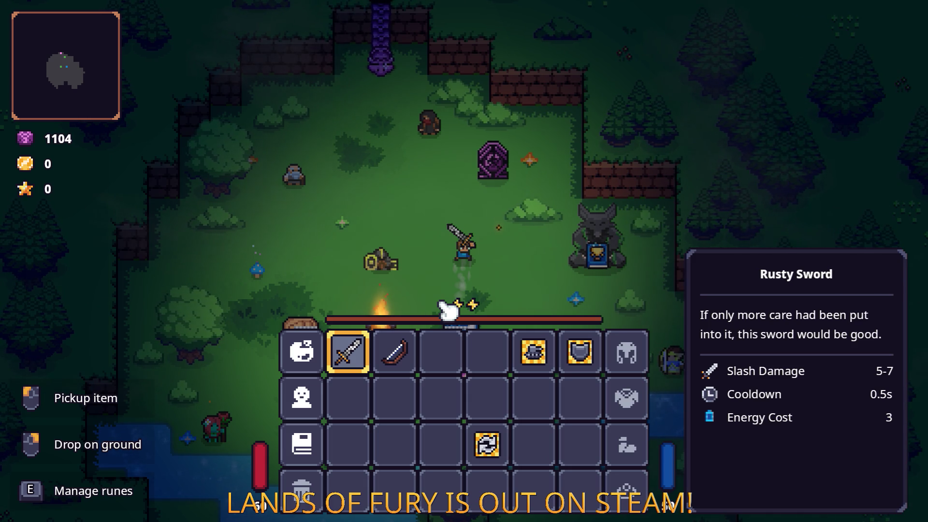
- Close the Lands of Fury inventory, open the pause menu, and quit back to the editor
key(Escape)
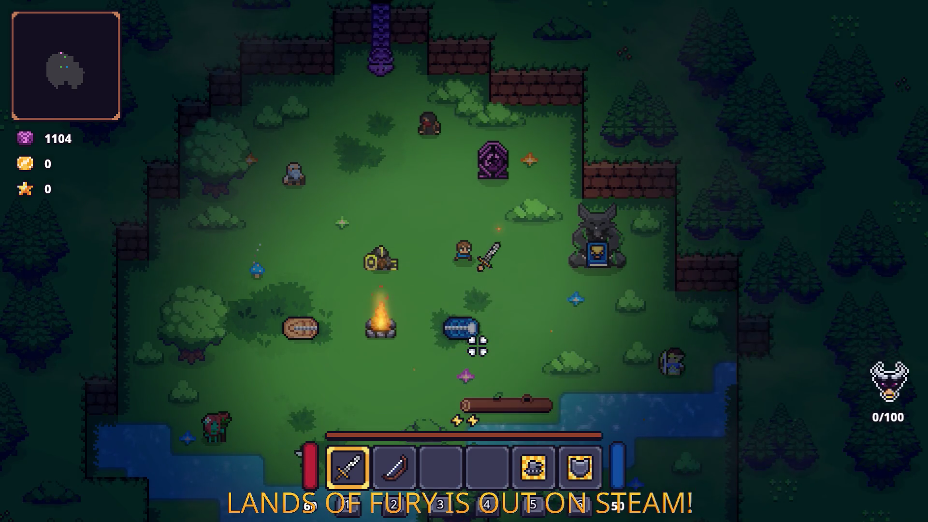
key(Escape)
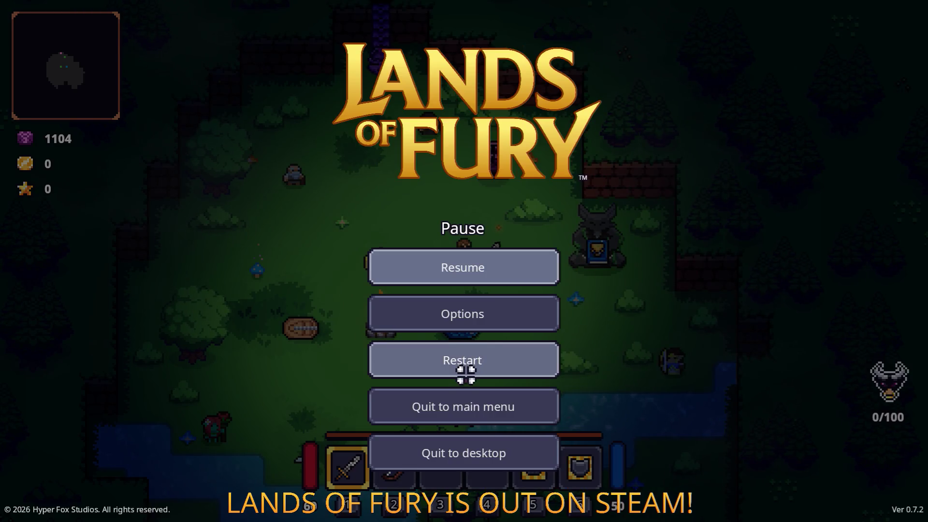
click(492, 458)
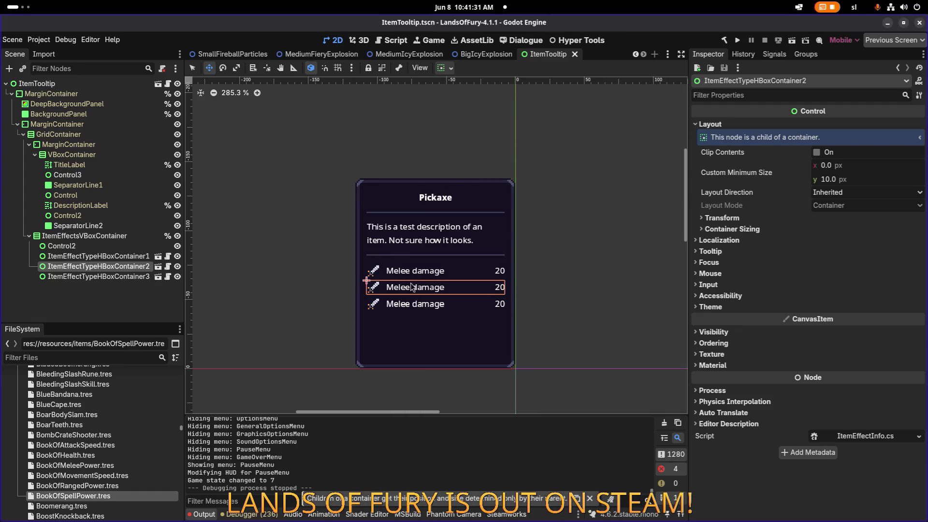
- Hide and re-show the Control2 spacer above the Melee damage rows in the Scene dock
click(96, 256)
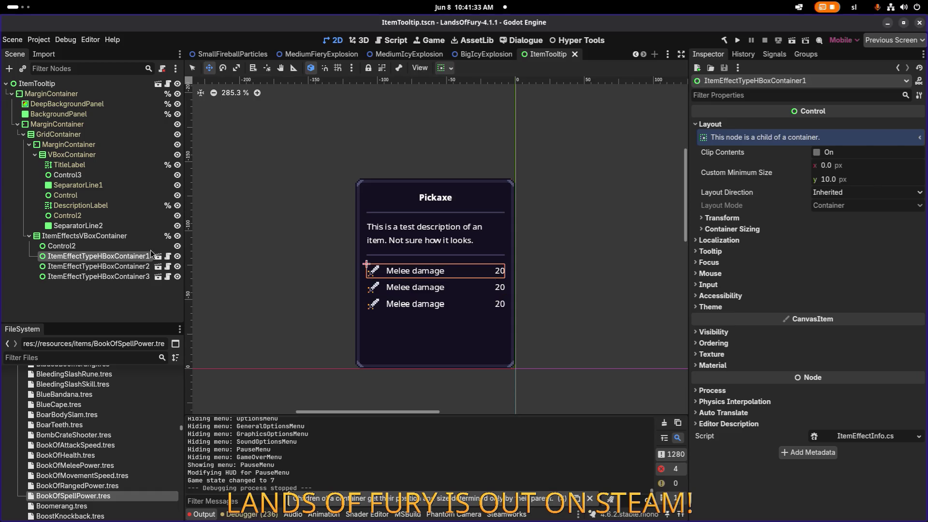
scroll(396, 228, up, 4)
scroll(396, 228, up, 1)
click(123, 236)
click(121, 246)
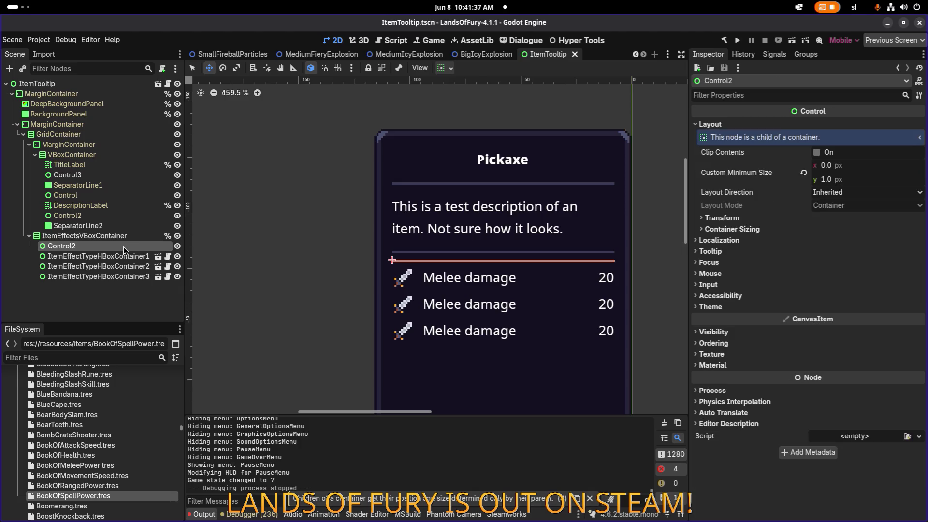
click(178, 246)
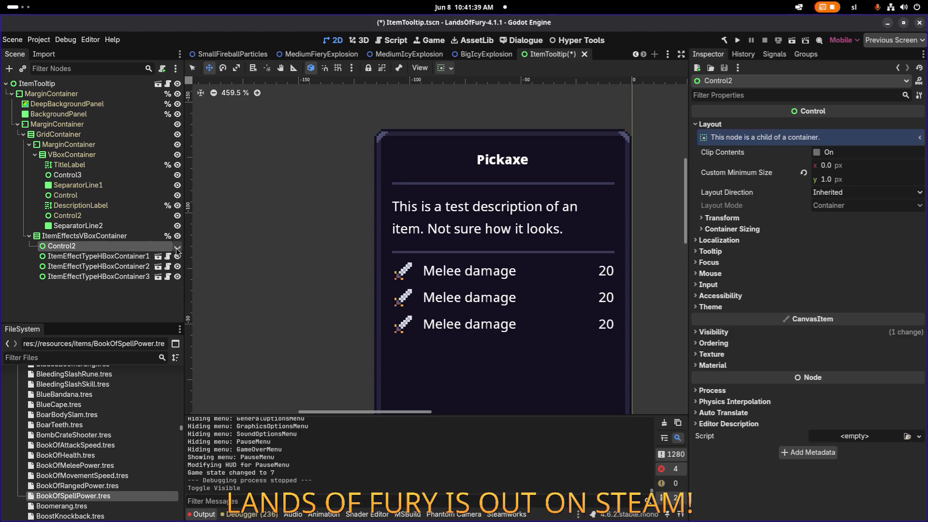
click(177, 246)
click(106, 257)
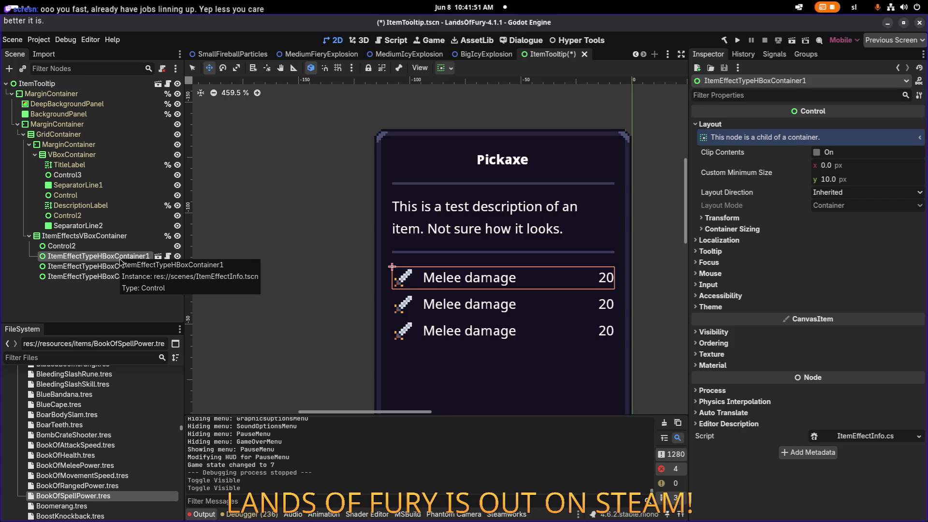
- Duplicate the effect row, move ItemEffectTypeHBoxContainer3 under Control2, and make it local
key(ctrl+d)
drag(107, 287, 109, 250)
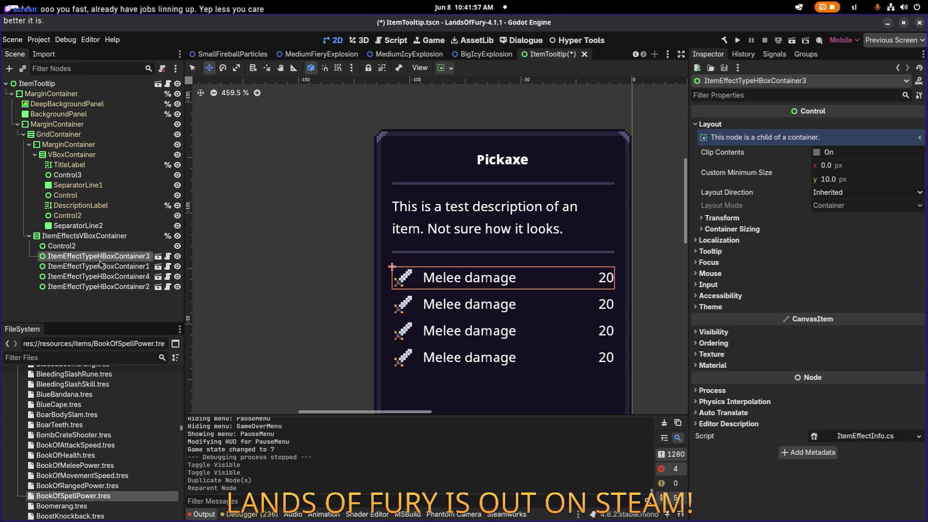
click(103, 247)
click(101, 258)
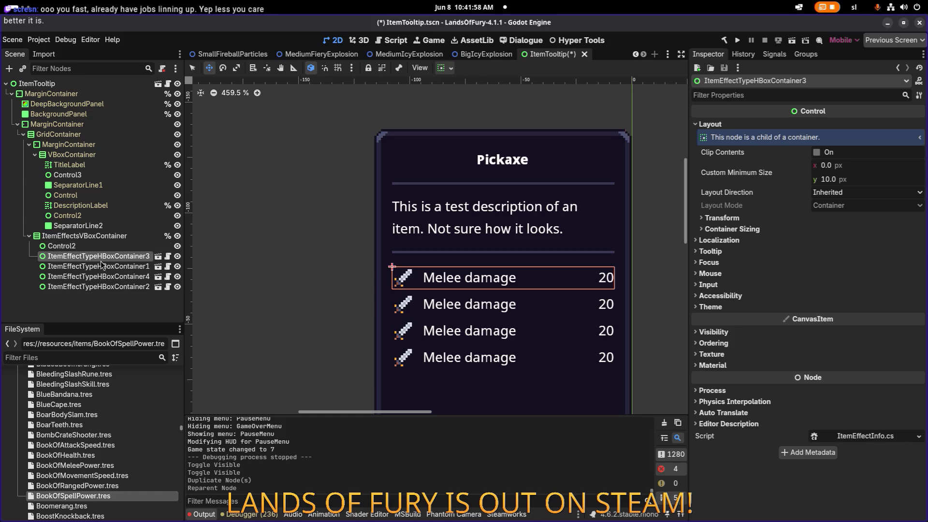
right_click(126, 260)
click(155, 484)
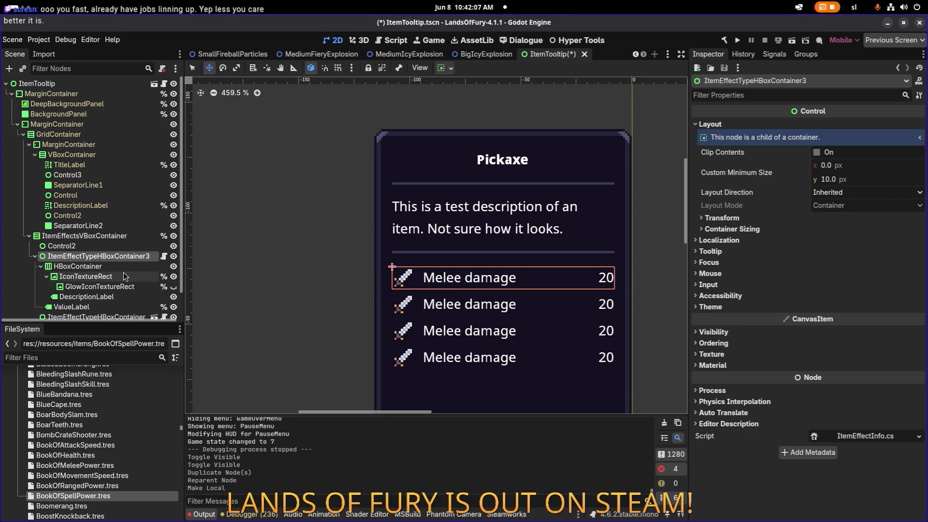
- Inspect the new row's HBoxContainer, IconTextureRect and ValueLabel (value 20, right/center aligned)
click(99, 276)
click(99, 266)
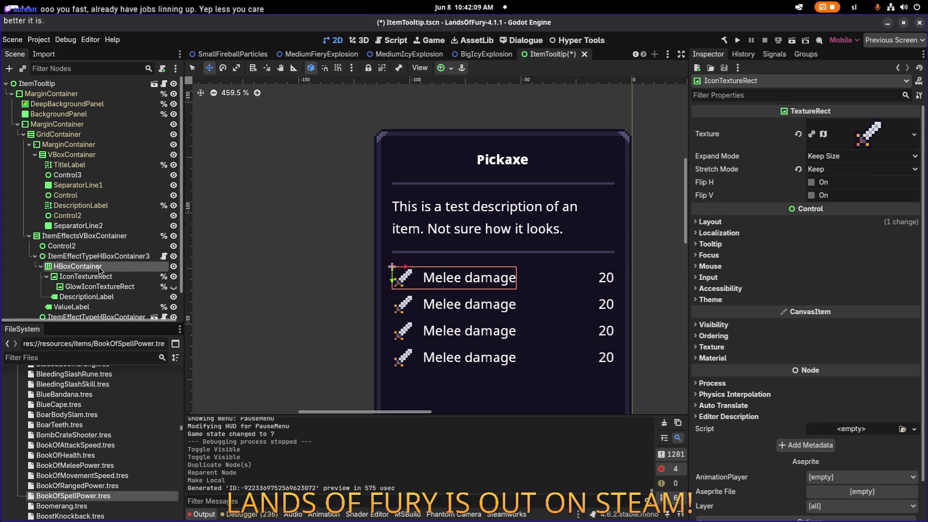
scroll(98, 267, down, 1)
click(100, 252)
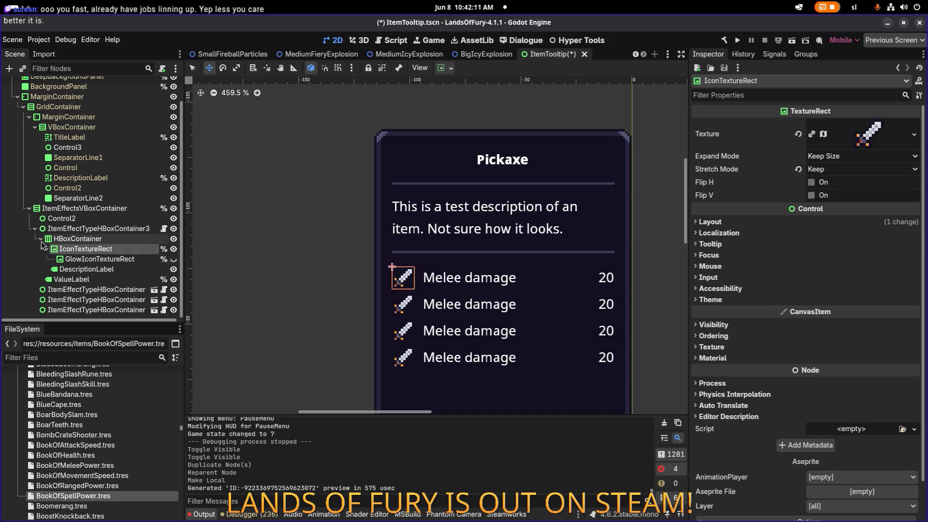
click(41, 239)
click(60, 280)
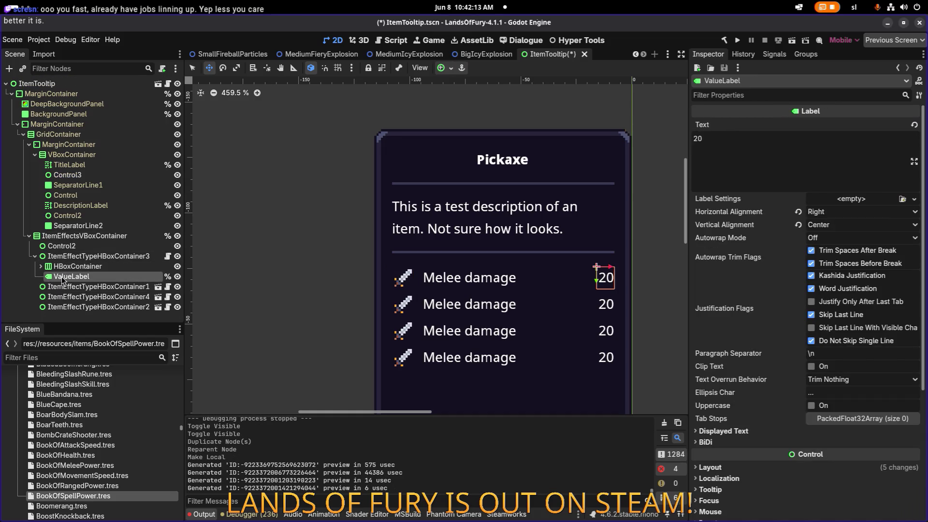
click(67, 267)
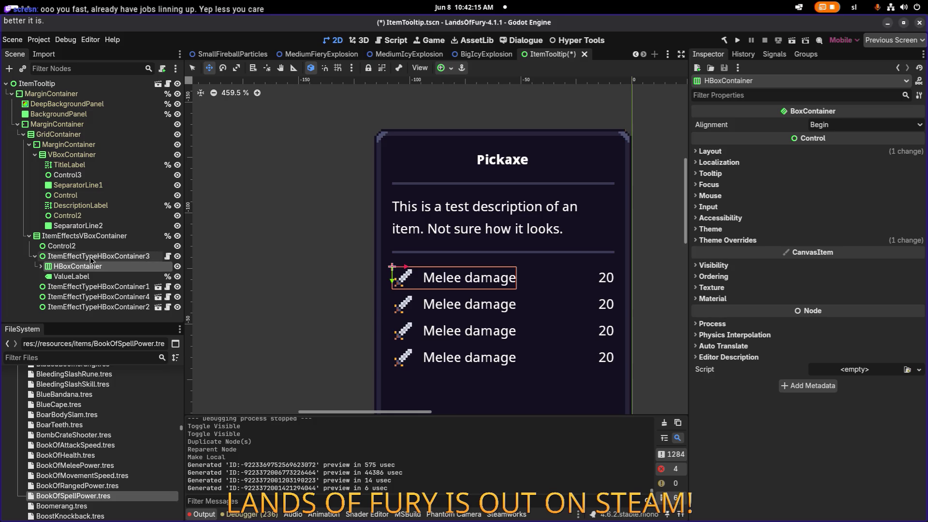
click(85, 279)
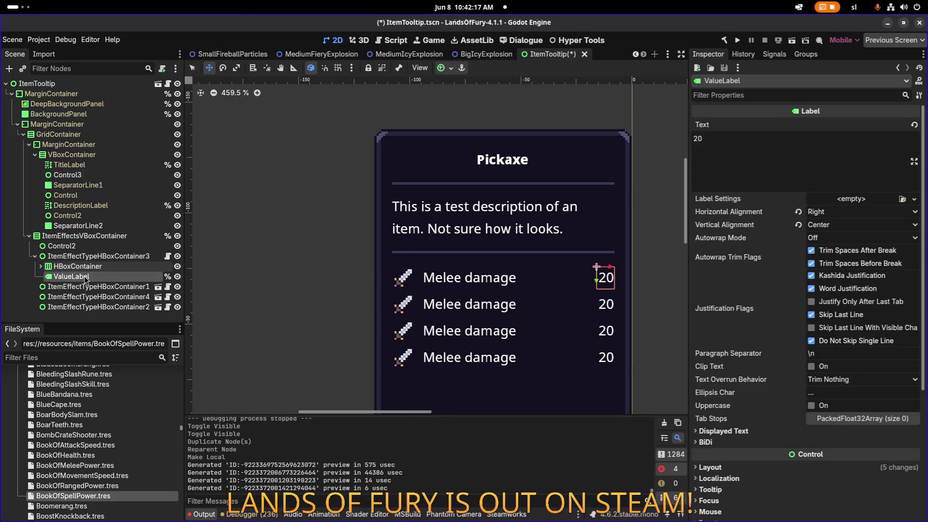
click(90, 267)
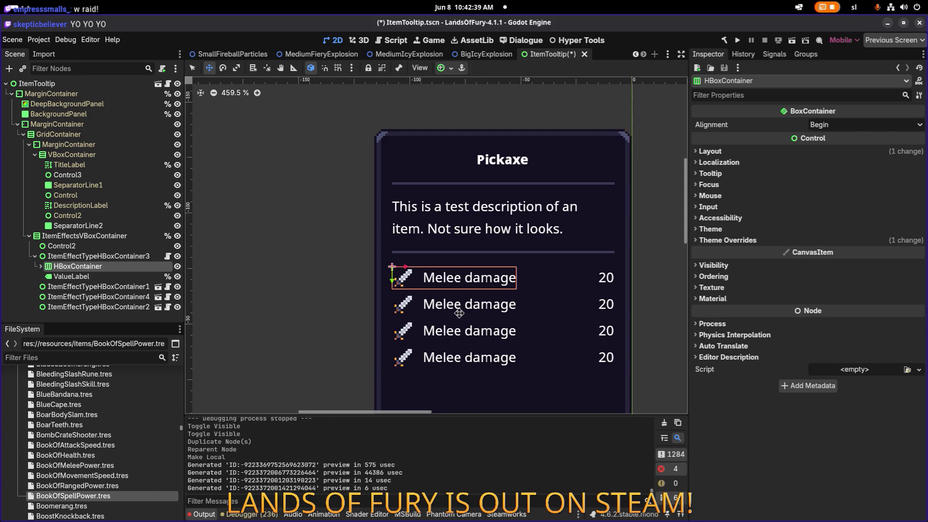
scroll(440, 304, down, 1)
click(402, 256)
click(402, 247)
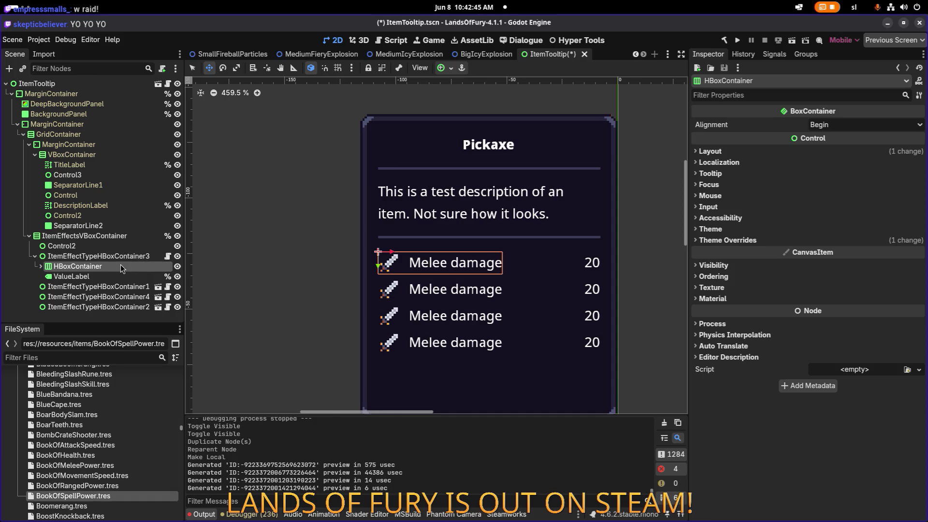
click(46, 273)
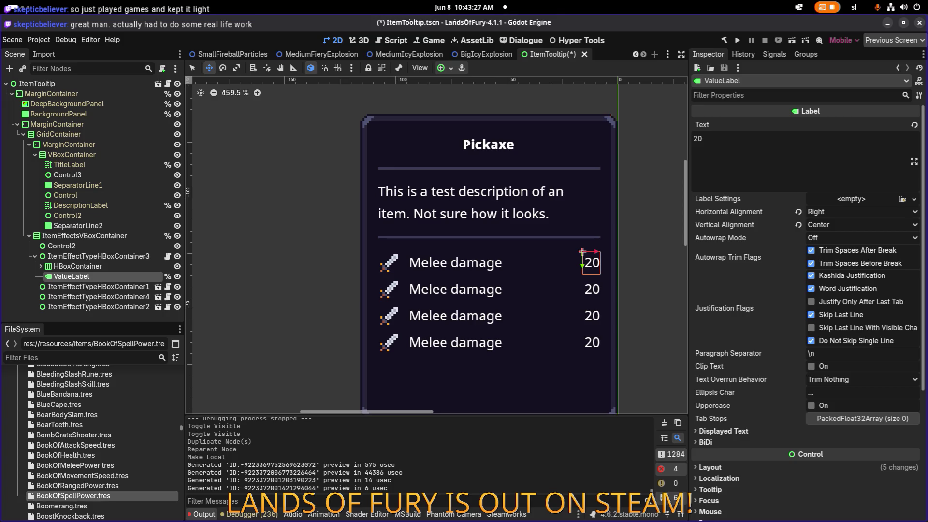
scroll(339, 176, down, 6)
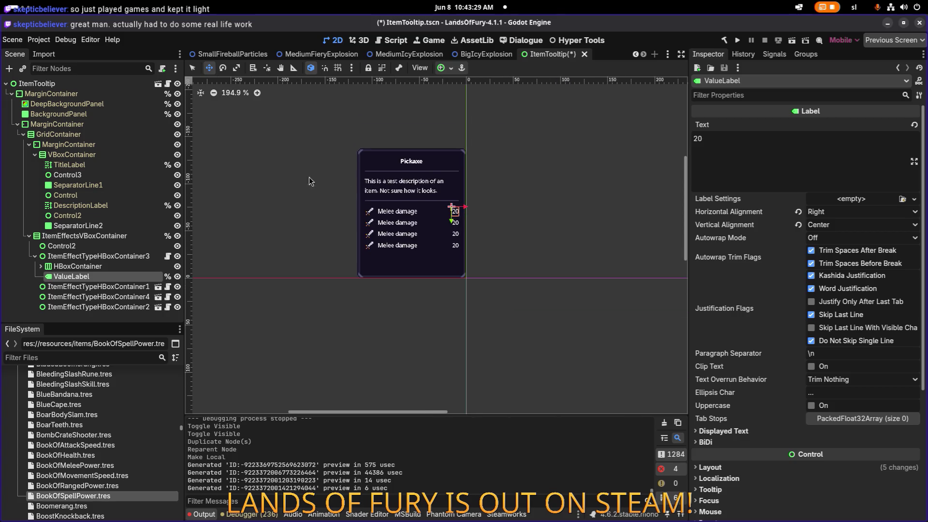
- Zoom the canvas out and back in on the value labels, then bring up the Steam store browser
scroll(375, 196, up, 2)
scroll(355, 201, down, 2)
scroll(355, 201, down, 3)
scroll(481, 211, up, 8)
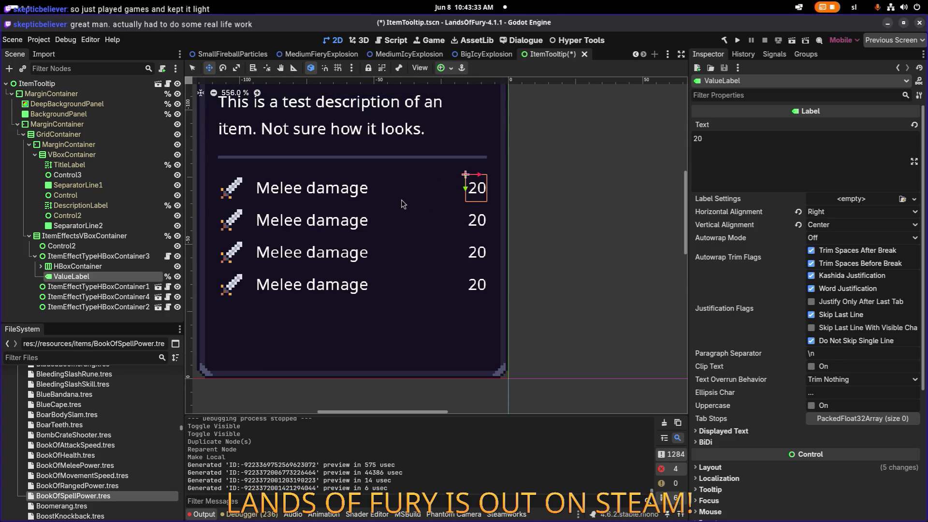
scroll(503, 233, down, 2)
scroll(503, 233, down, 1)
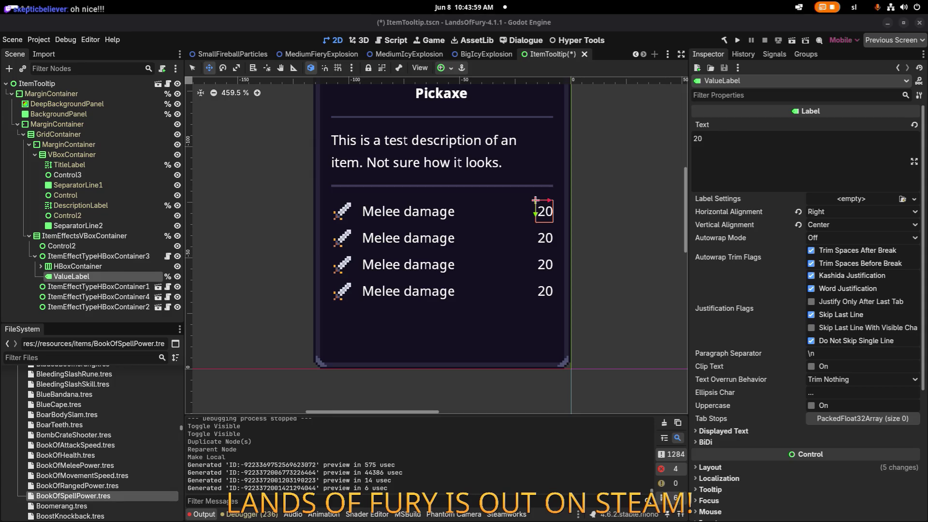
key(alt+Tab)
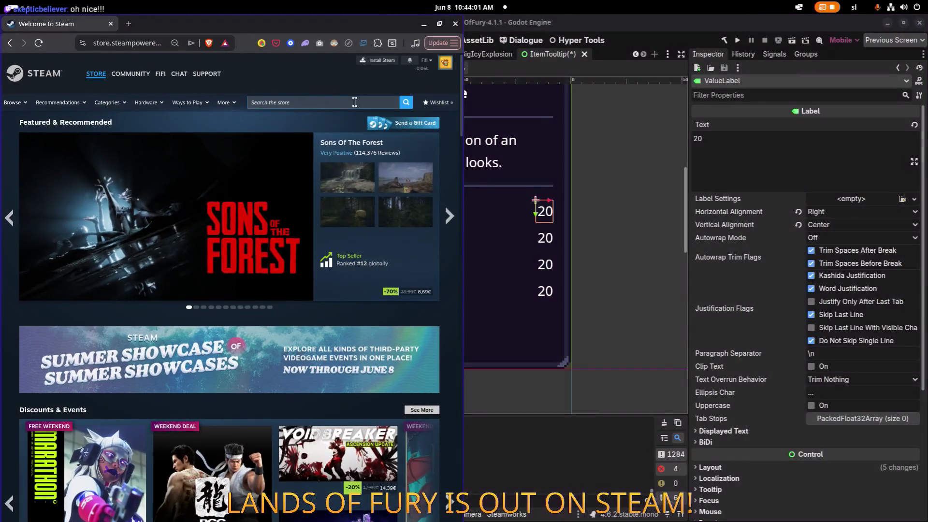
- Search the Steam store for 'mighty meow' and open its store page maximized
click(353, 103)
text(mighty meo)
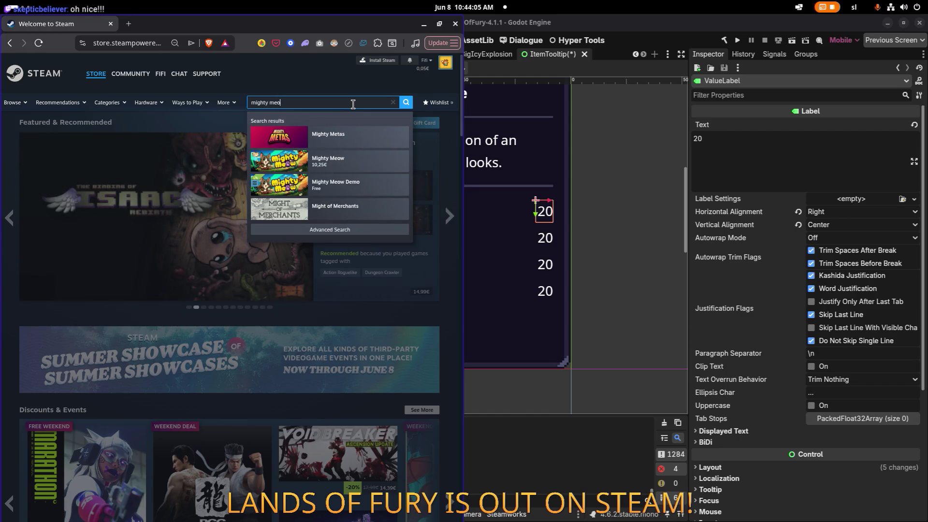
text(w)
click(344, 138)
key(super+Up)
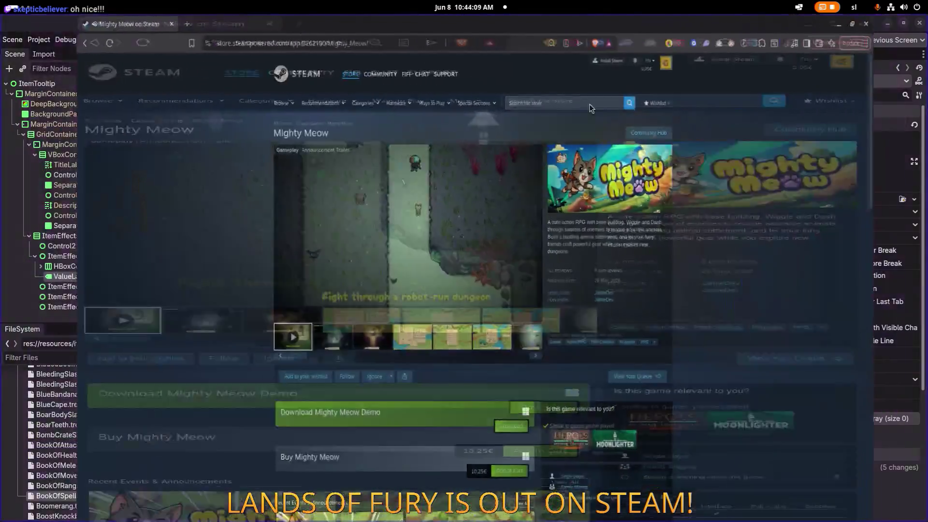
- Watch the Mighty Meow trailer fullscreen, then close the browser to return to Godot
click(534, 309)
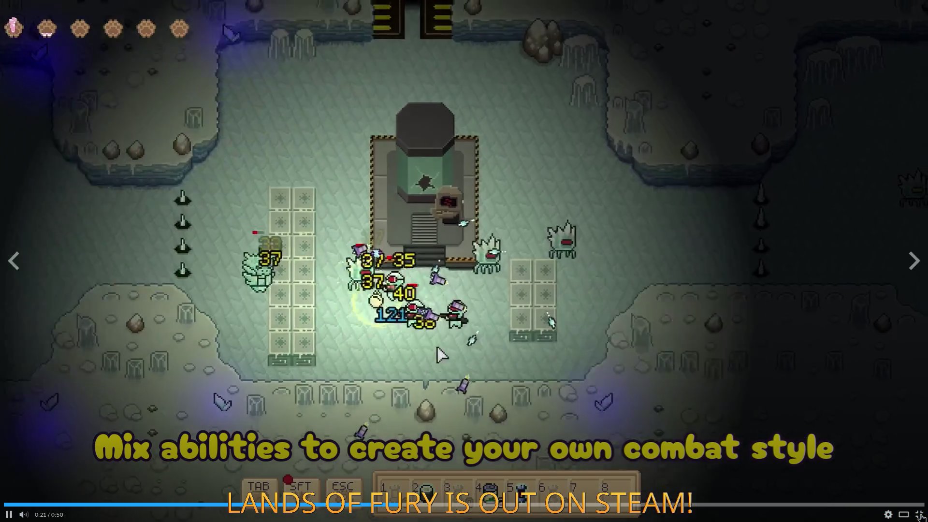
click(919, 515)
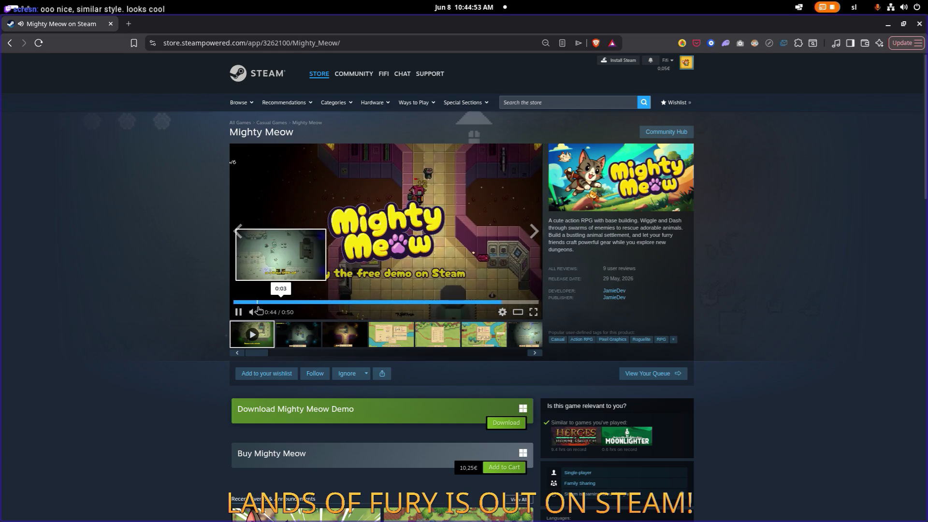
mouse_move(263, 314)
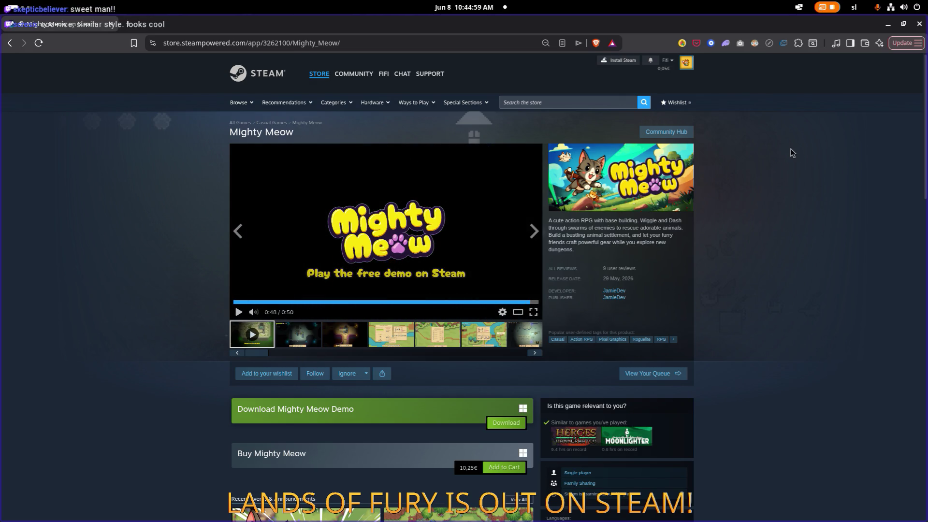
click(918, 25)
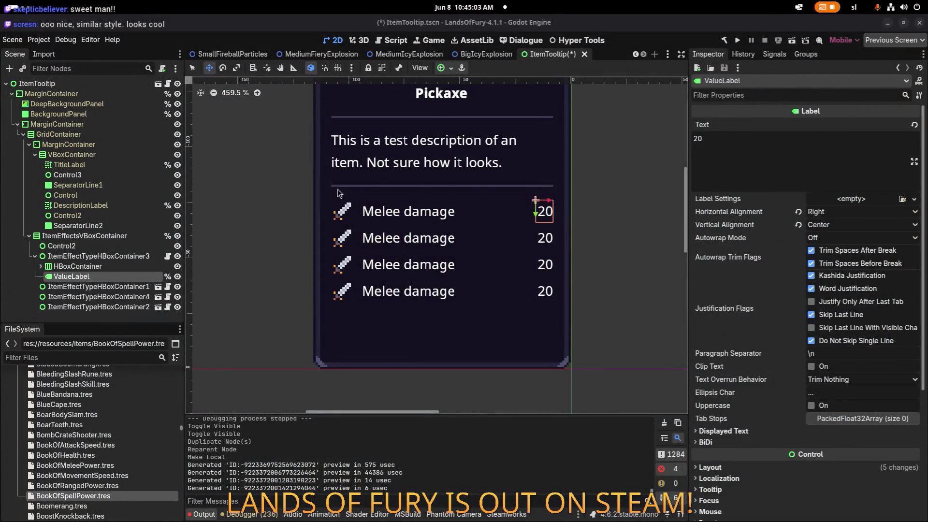
- Inspect ItemEffectTypeHBoxContainer3, its HBoxContainer and ValueLabel, and the Control2 spacer
click(110, 265)
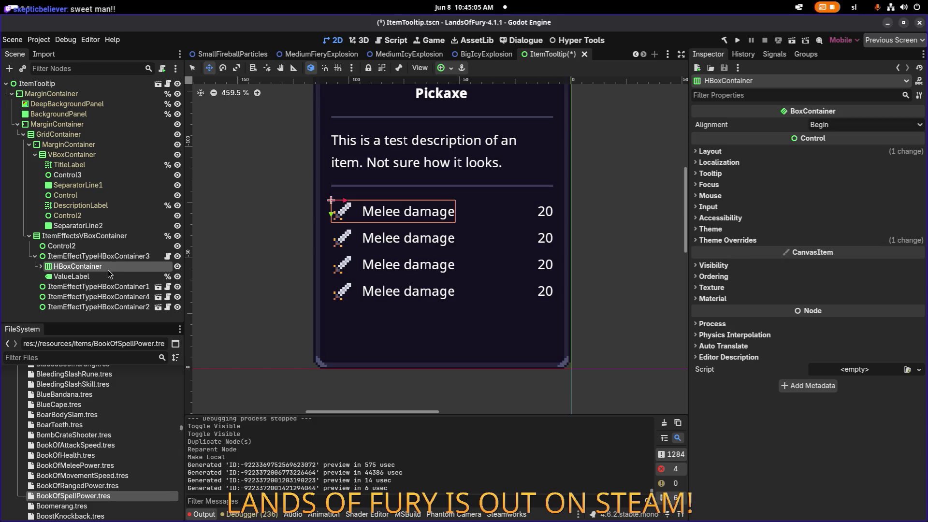
click(97, 276)
click(99, 266)
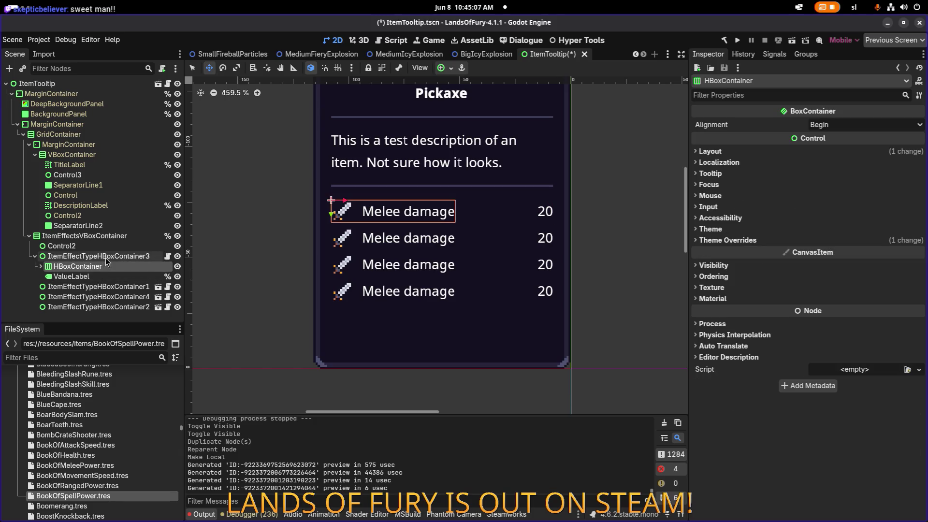
click(106, 256)
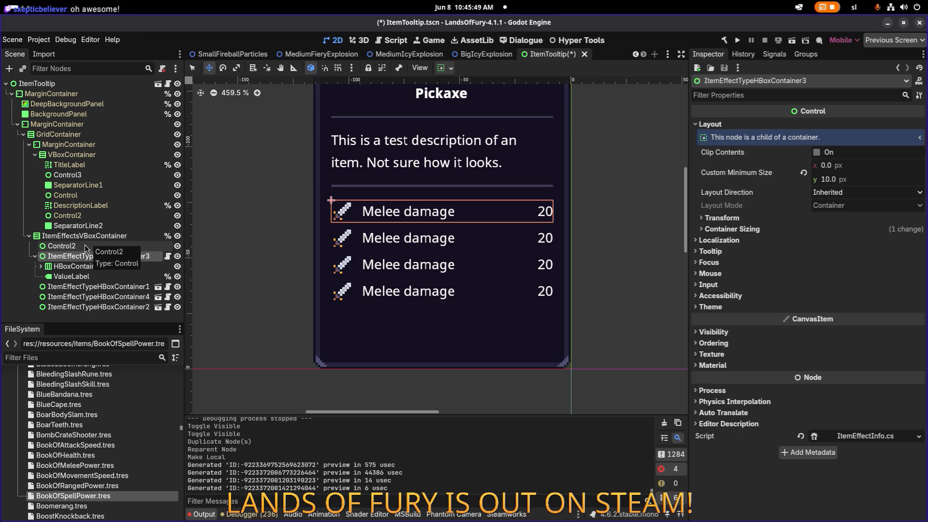
double_click(90, 248)
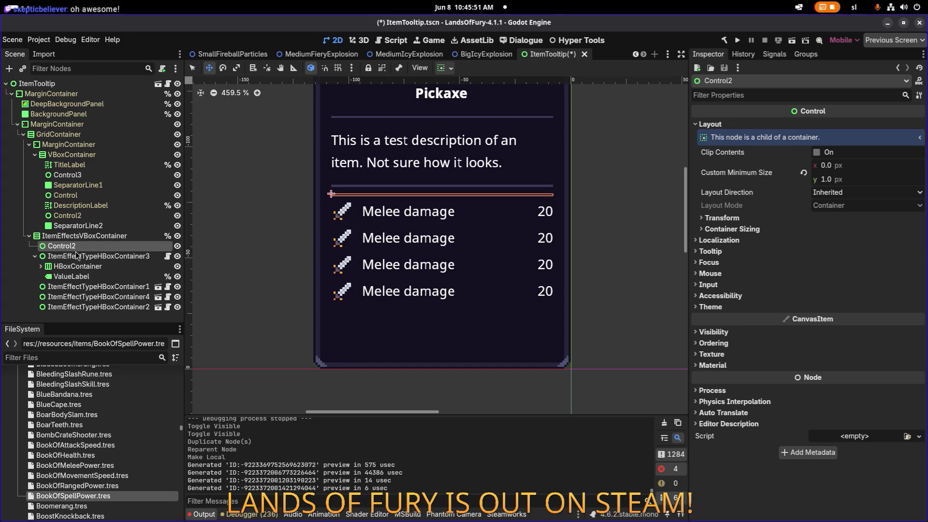
click(96, 258)
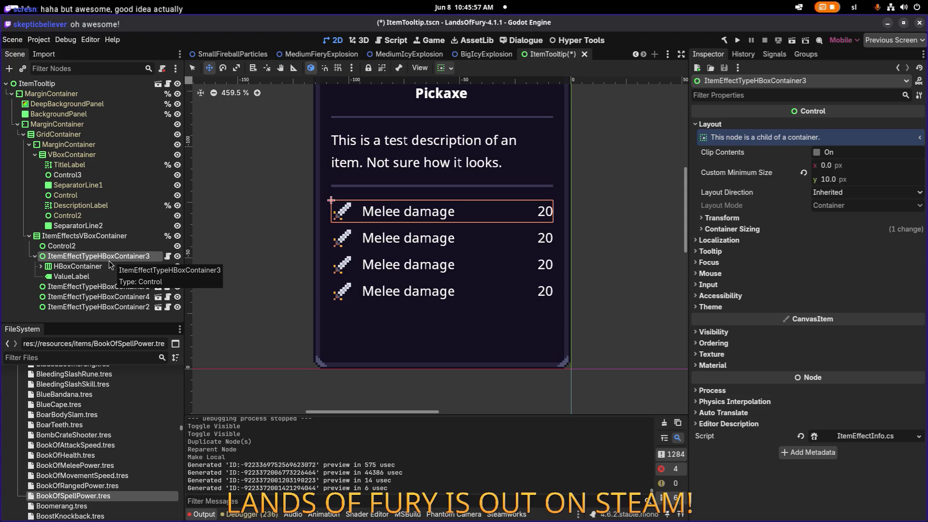
click(113, 247)
click(116, 256)
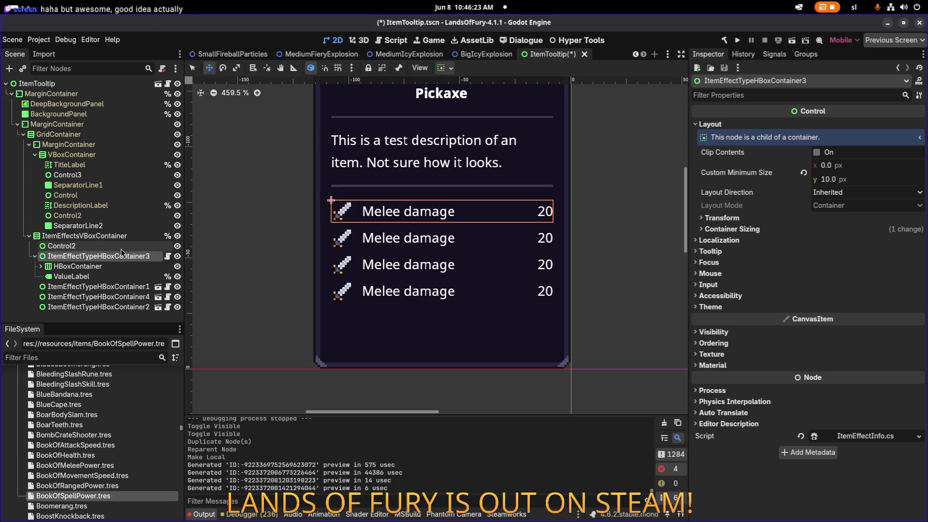
- Delete the top Melee damage row, leaving three effect rows
click(120, 248)
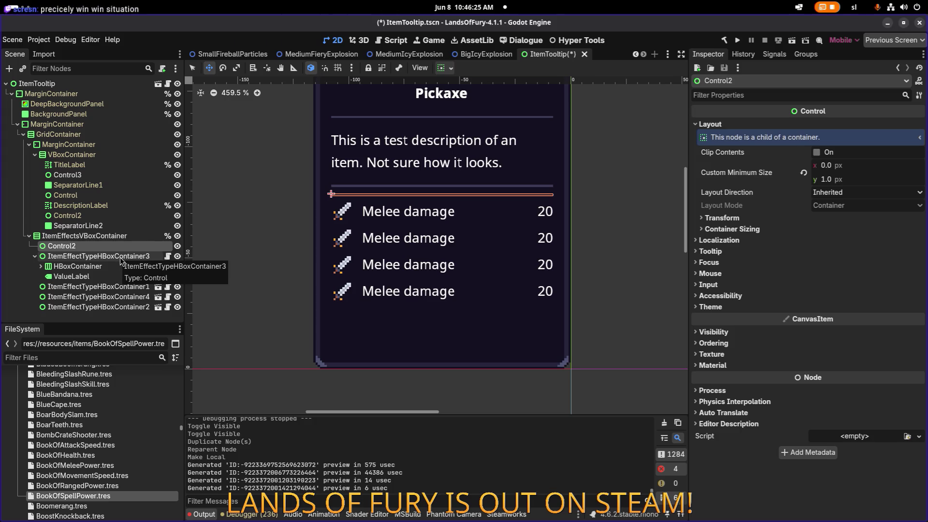
click(149, 257)
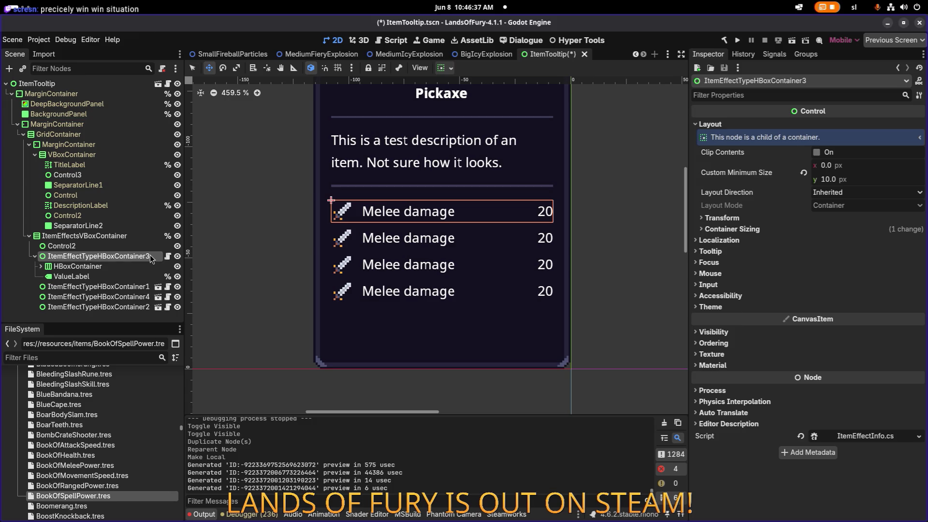
key(Delete)
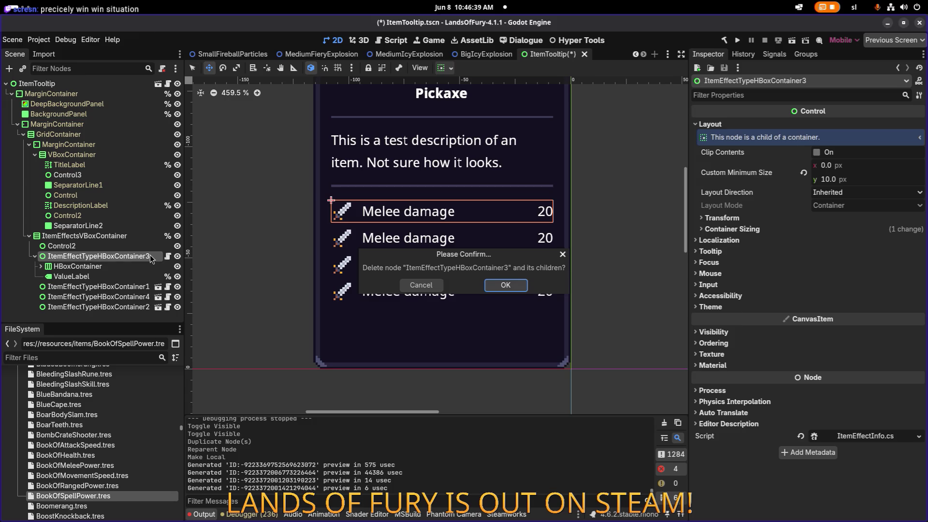
key(Return)
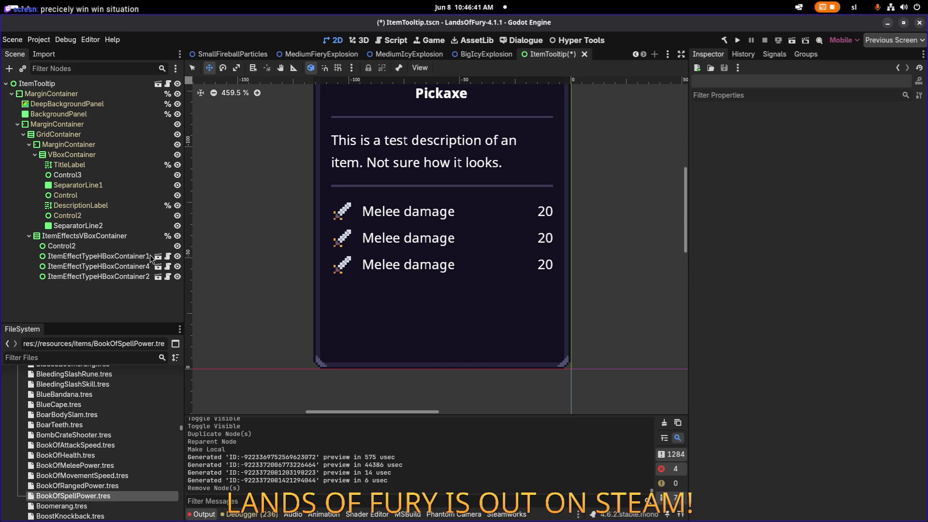
- Duplicate the Pickaxe TitleLabel, creating TitleLabel2
click(108, 164)
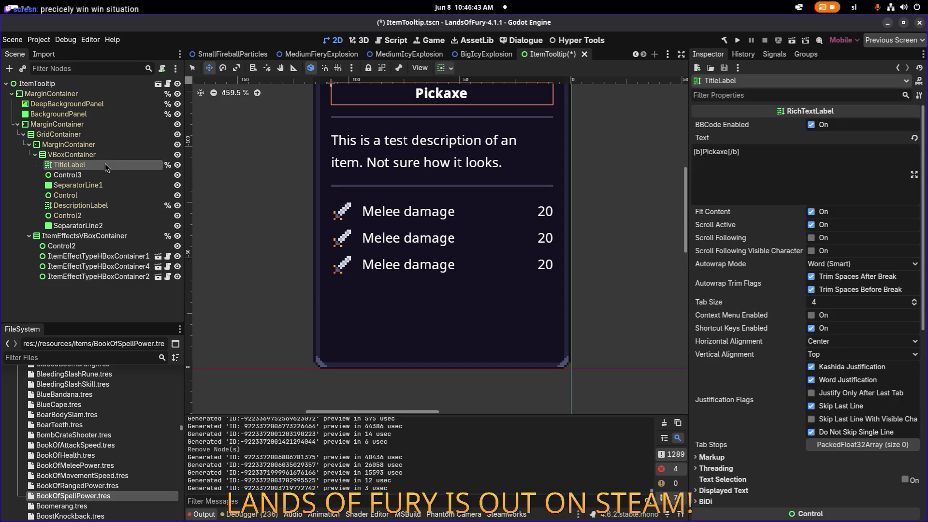
click(102, 174)
click(102, 155)
click(101, 167)
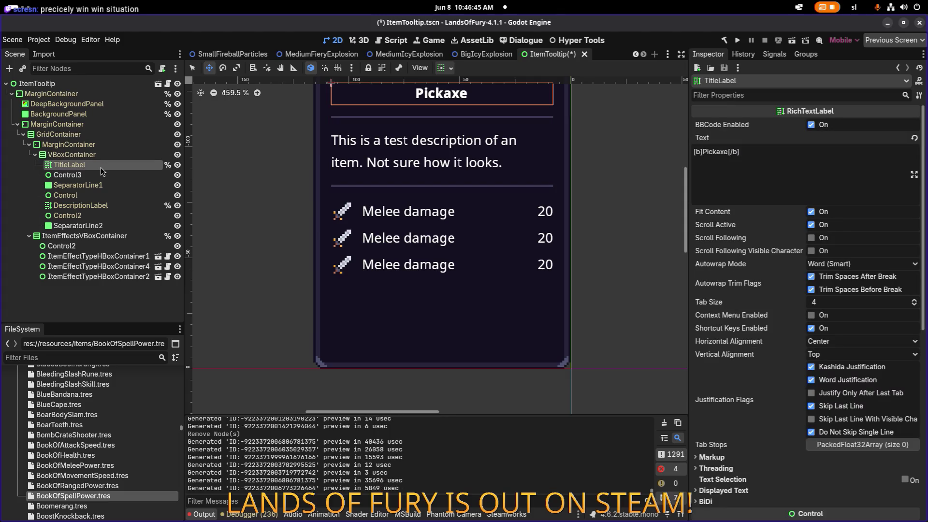
key(ctrl+d)
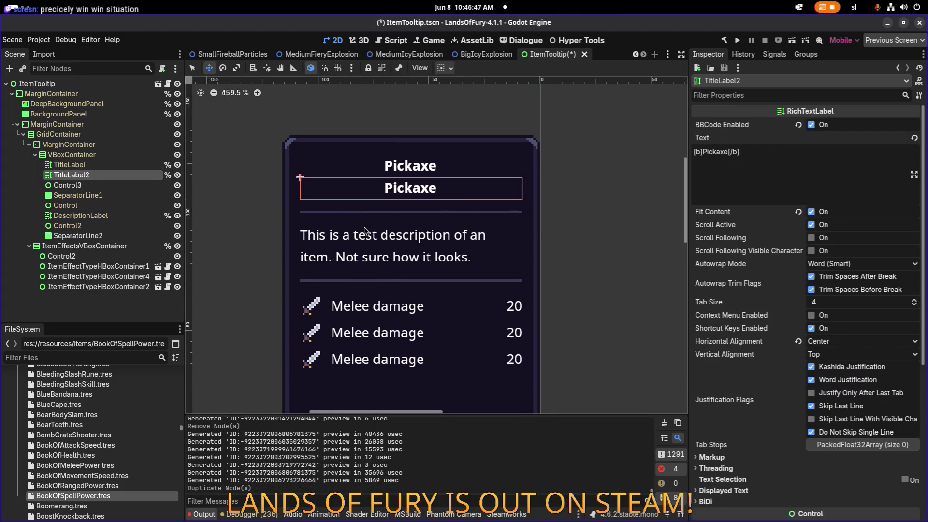
- Change the duplicated title label's text from bold Pickaxe to plain Armor
click(139, 185)
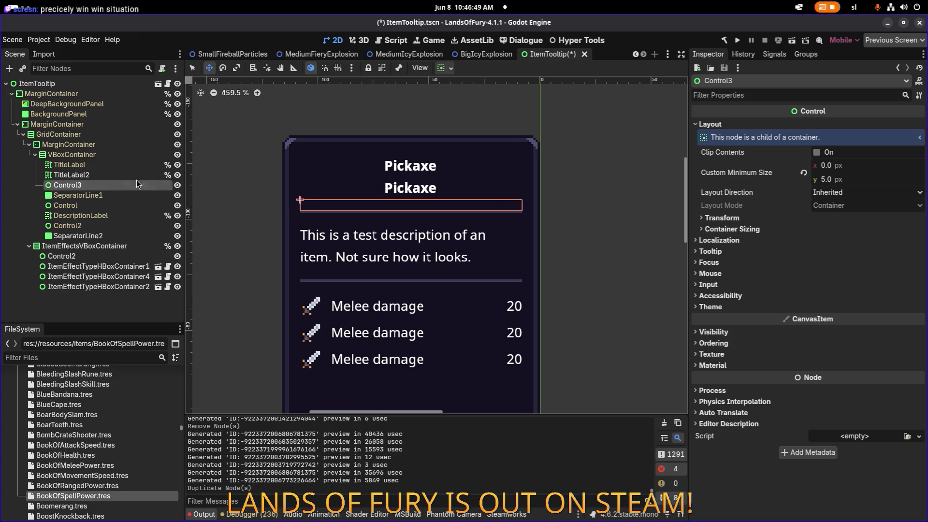
click(138, 174)
double_click(719, 151)
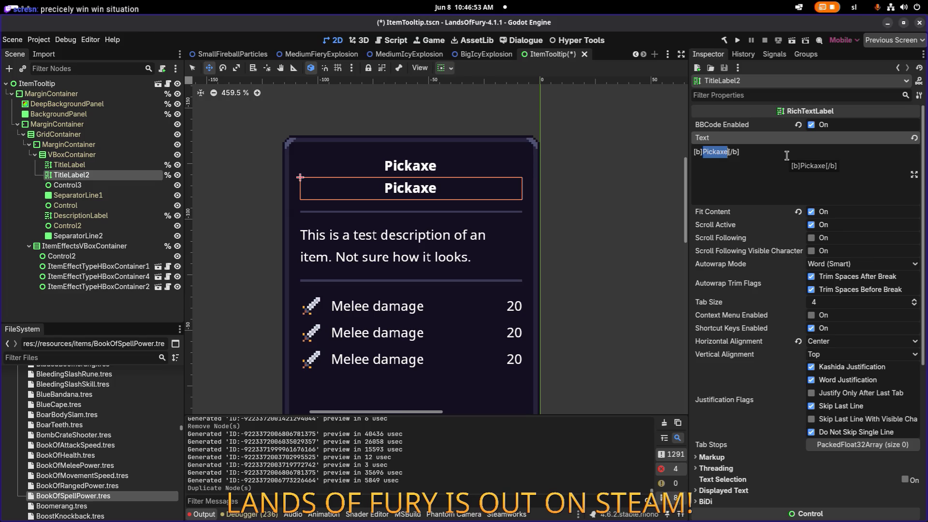
text(Armor)
key(Home)
key(Delete)
key(Delete)
key(Delete)
key(BackSpace)
key(BackSpace)
key(BackSpace)
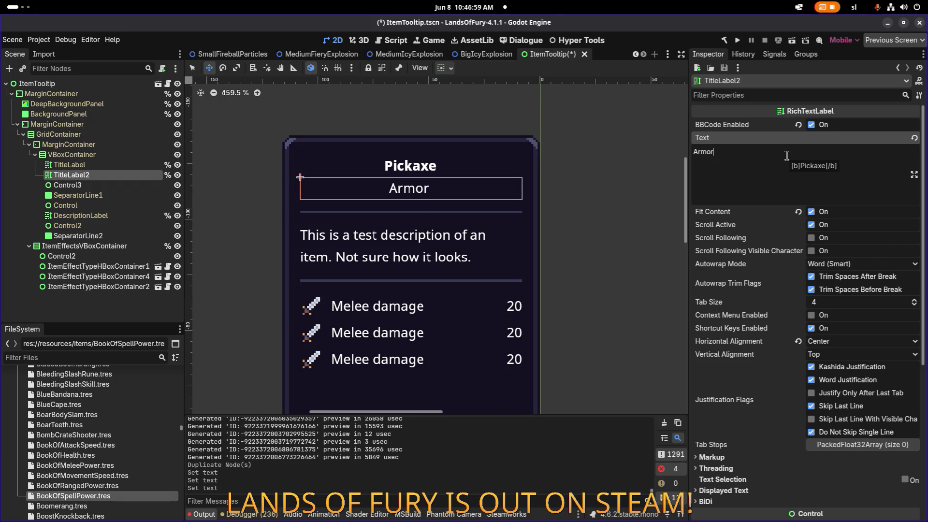
- Select the Armor title label, TitleLabel2, and request its deletion
scroll(575, 183, down, 3)
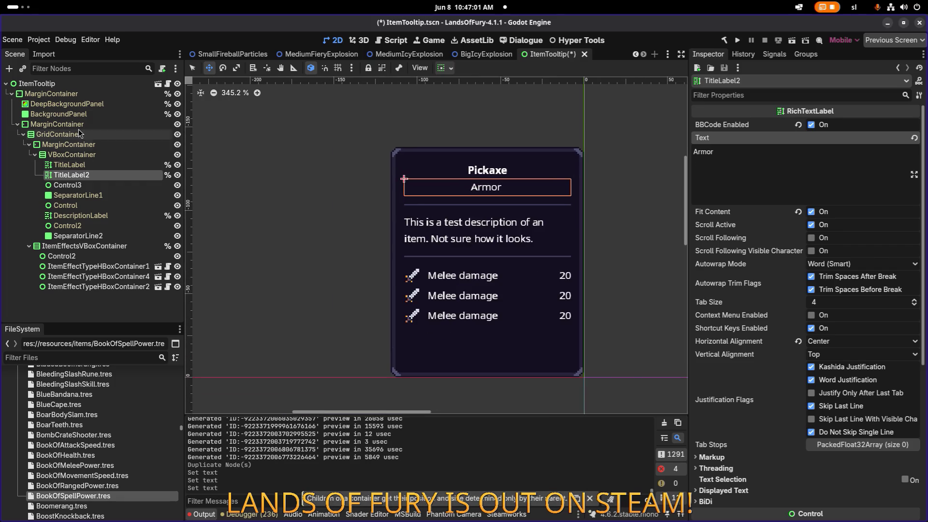
click(82, 123)
click(87, 103)
click(84, 85)
scroll(270, 187, down, 4)
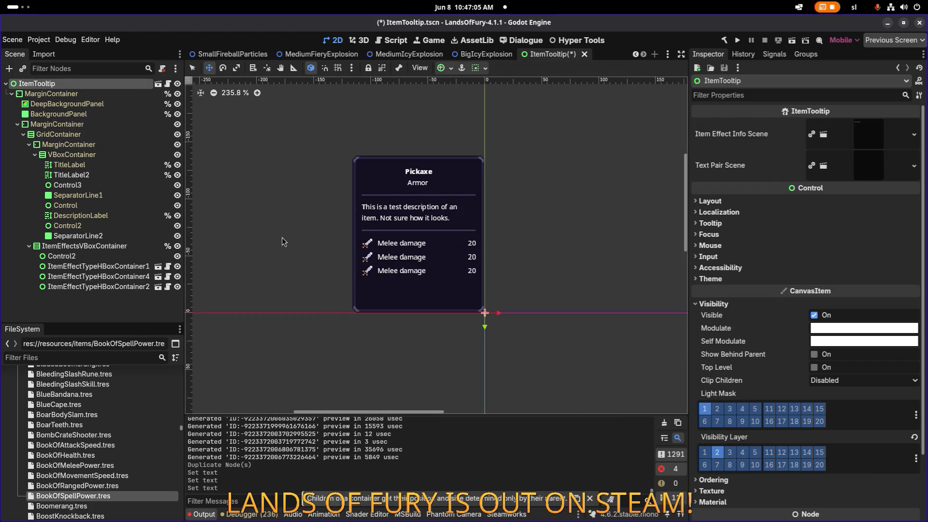
click(102, 177)
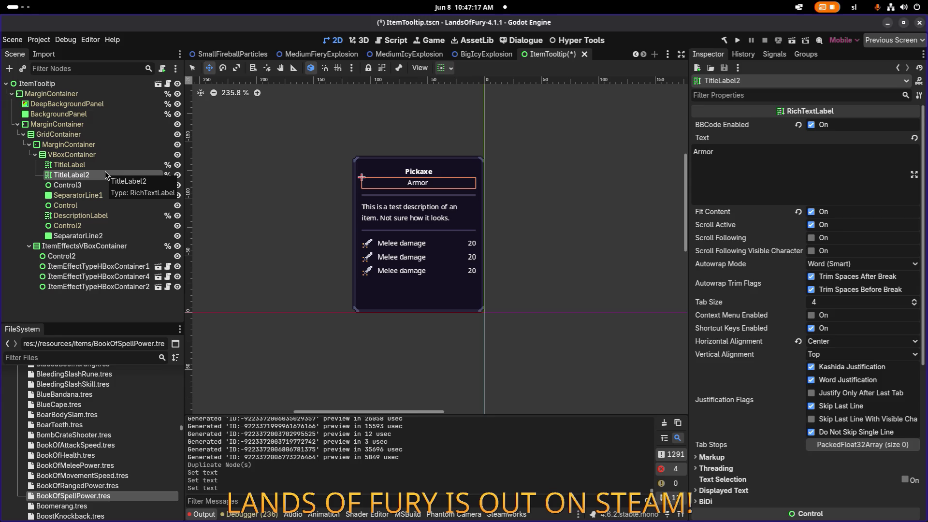
click(109, 166)
click(111, 175)
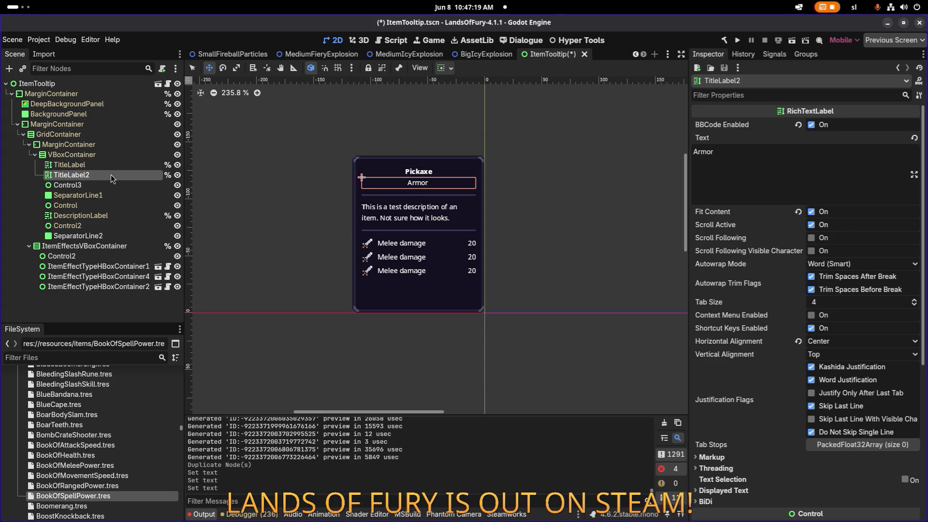
key(Delete)
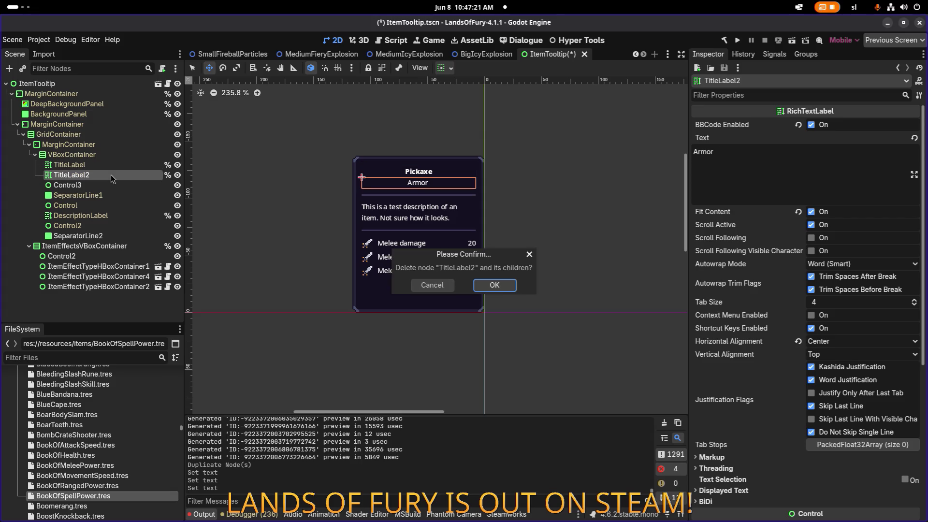
- Confirm deleting the Armor title, then duplicate the first effect row and move it to the top
key(Return)
click(112, 256)
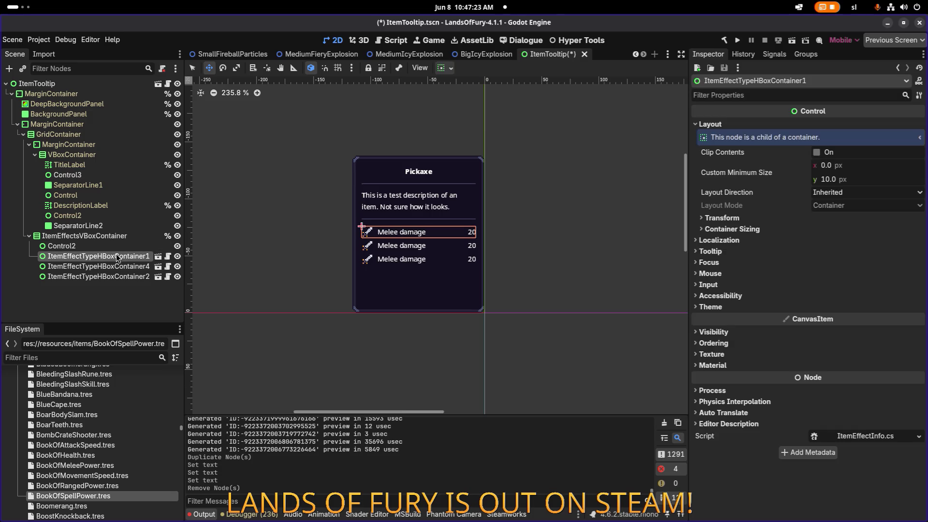
key(ctrl+d)
drag(107, 269, 108, 252)
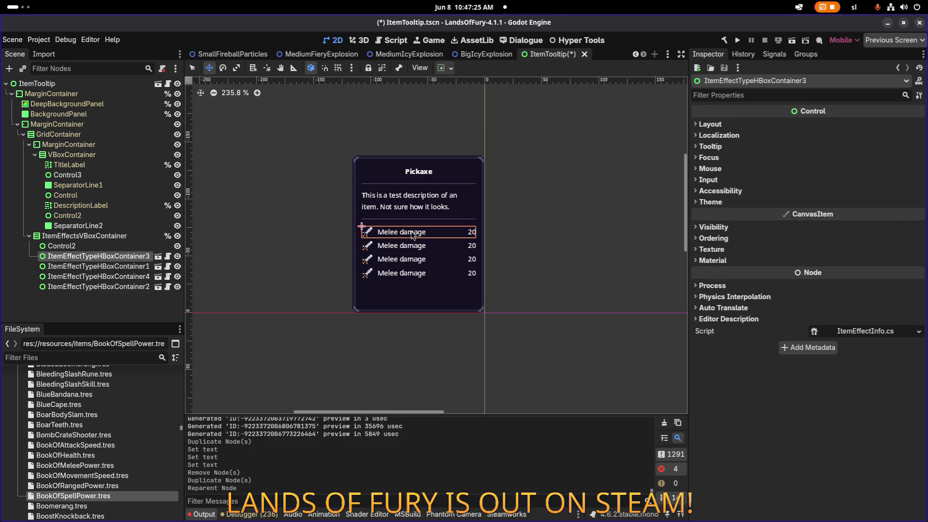
- Enable Editable Children on the new row and make its HBoxContainer local
click(68, 246)
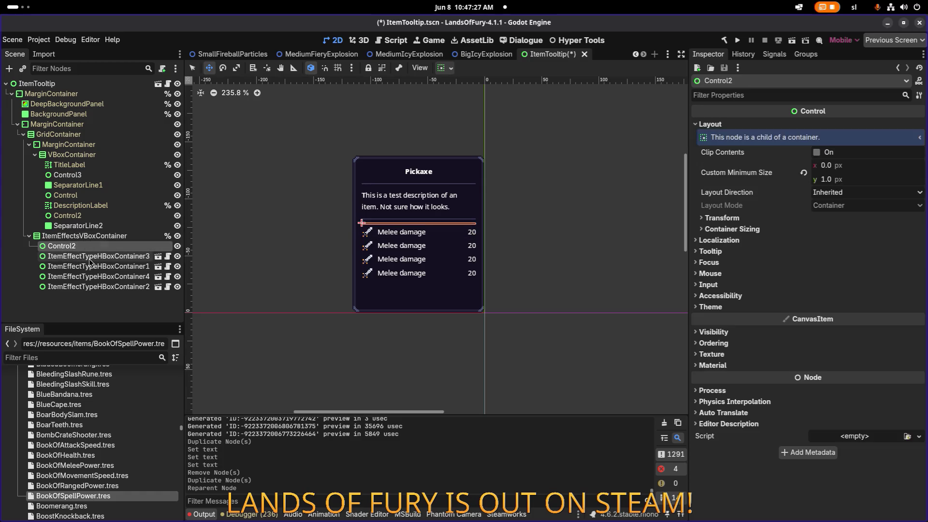
right_click(94, 258)
click(140, 456)
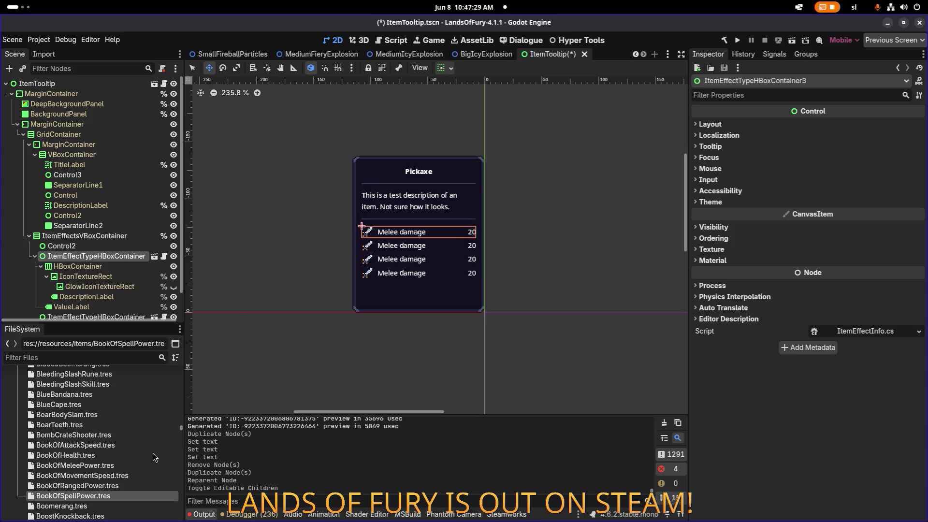
click(72, 266)
right_click(79, 266)
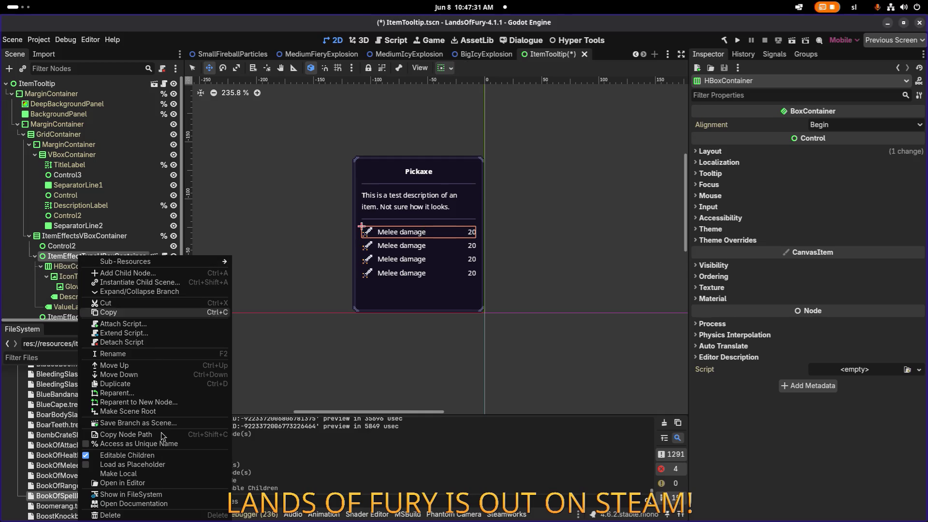
click(158, 473)
- Move the row's Melee damage label out of the HBoxContainer
scroll(111, 259, down, 2)
click(99, 259)
click(103, 270)
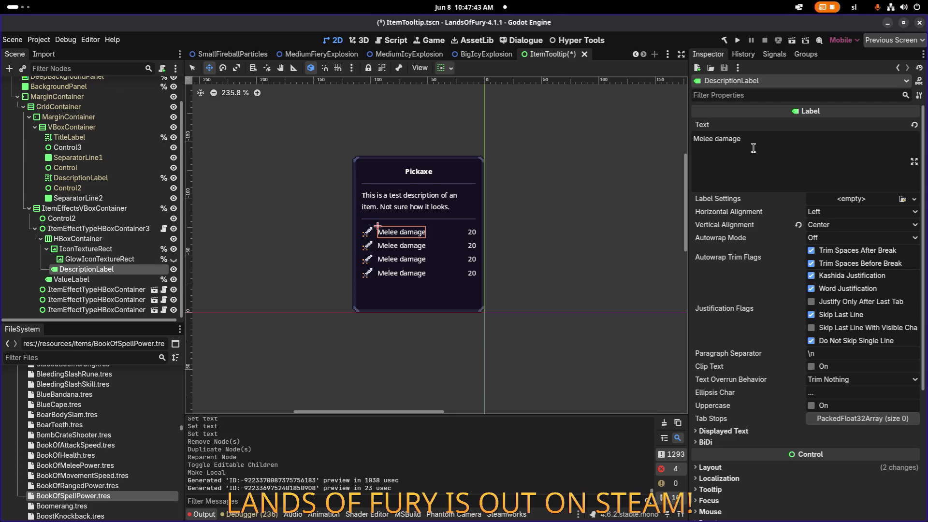
click(89, 239)
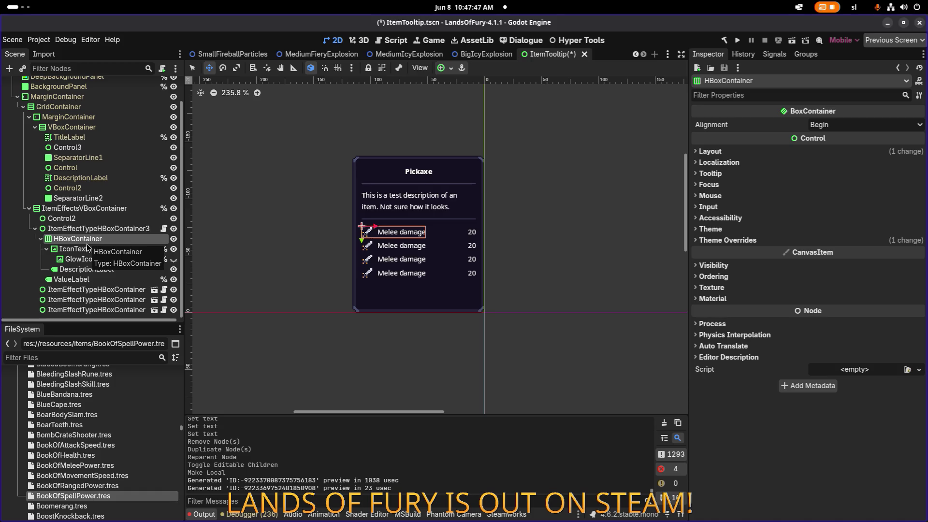
click(83, 269)
drag(84, 272, 93, 234)
- Delete the icon HBoxContainer and the row's value label showing 20
click(100, 248)
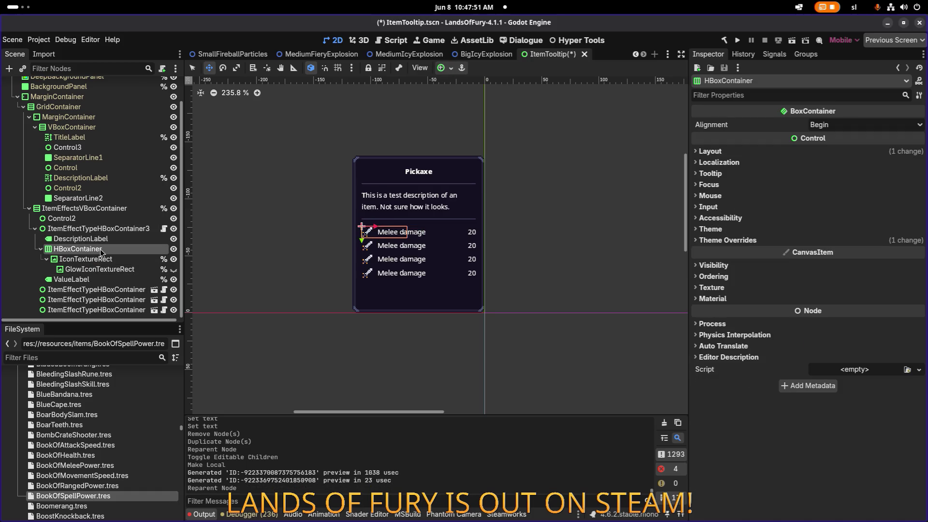
key(Delete)
key(Return)
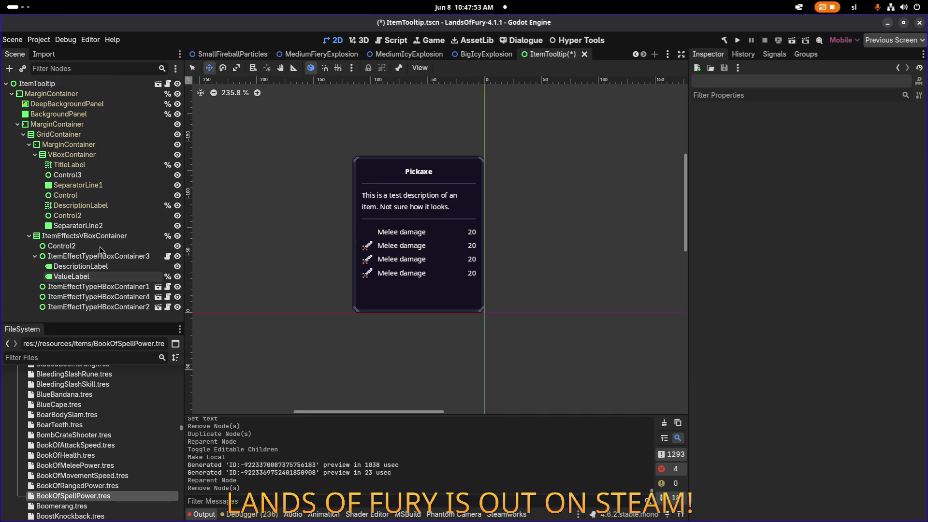
click(92, 274)
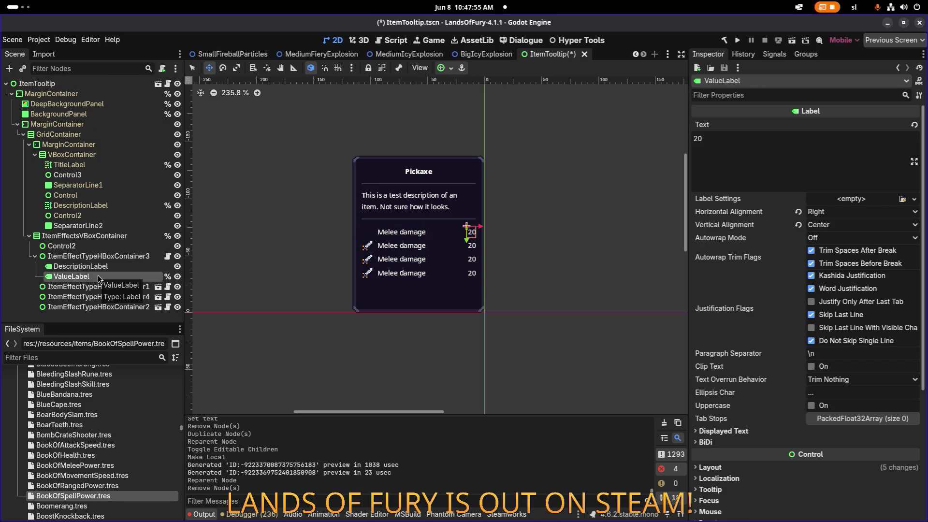
key(Delete)
key(Return)
- Stretch the Melee damage label across the row, center it, and change its text to Armor
click(109, 266)
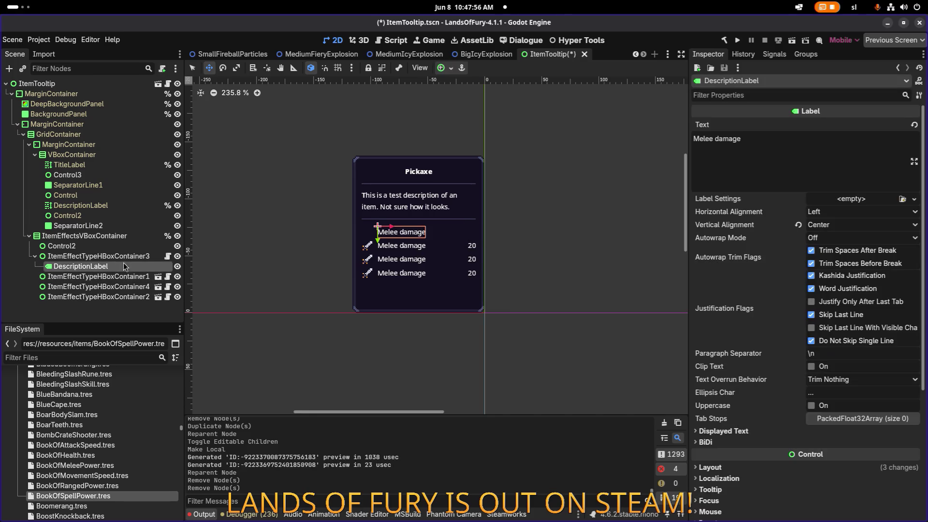
click(441, 68)
click(500, 152)
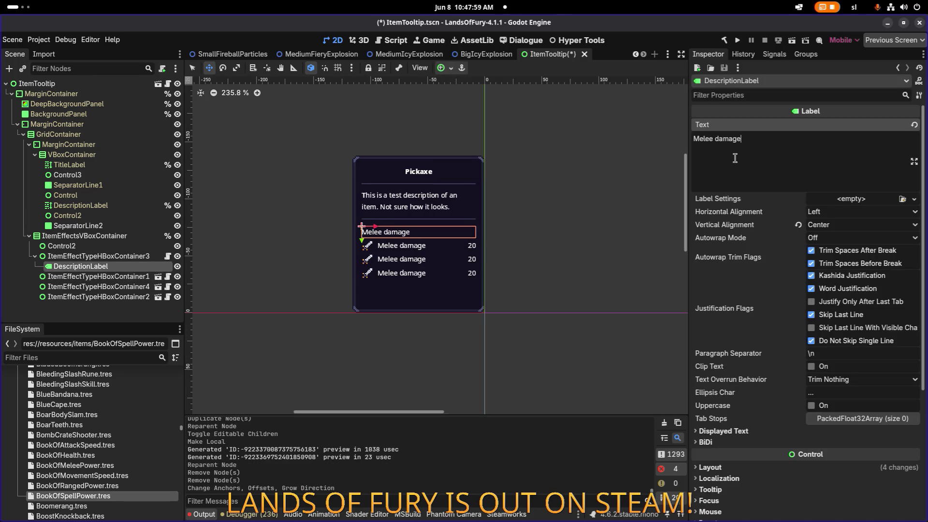
click(835, 214)
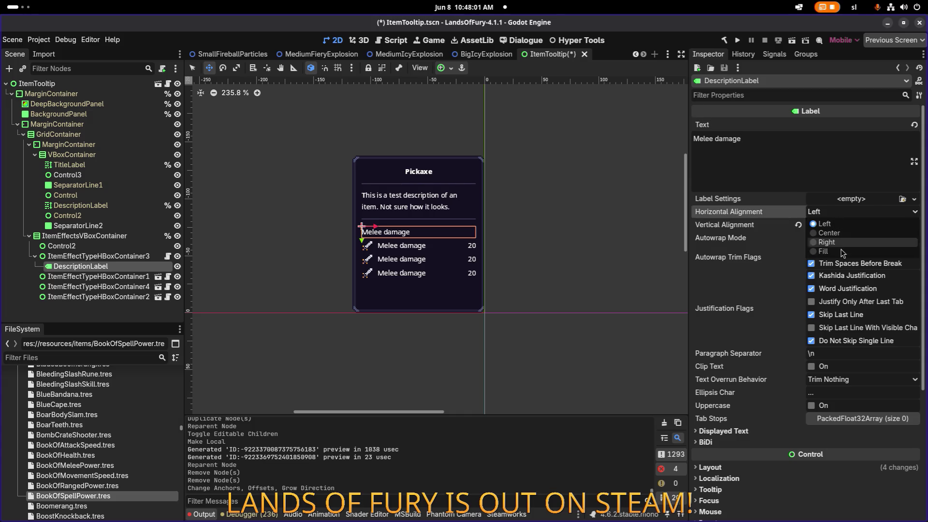
click(829, 233)
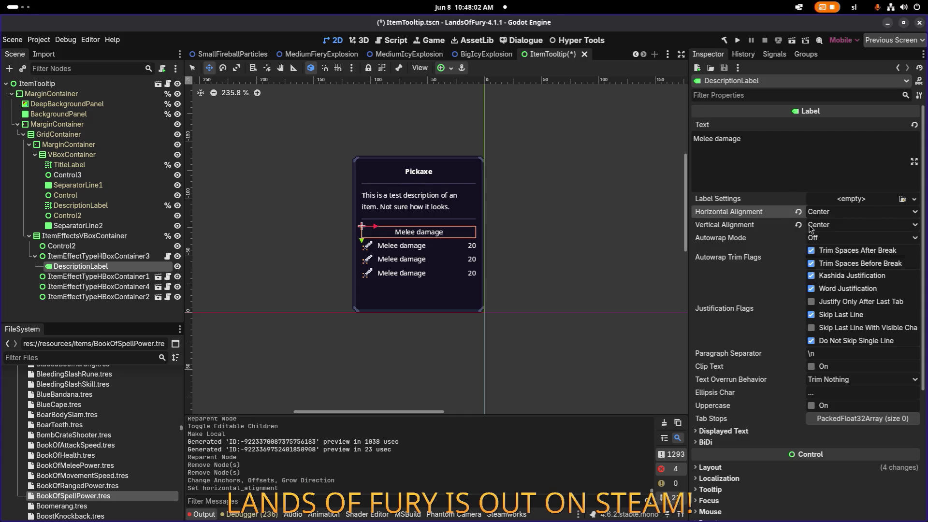
double_click(756, 153)
key(ctrl+a)
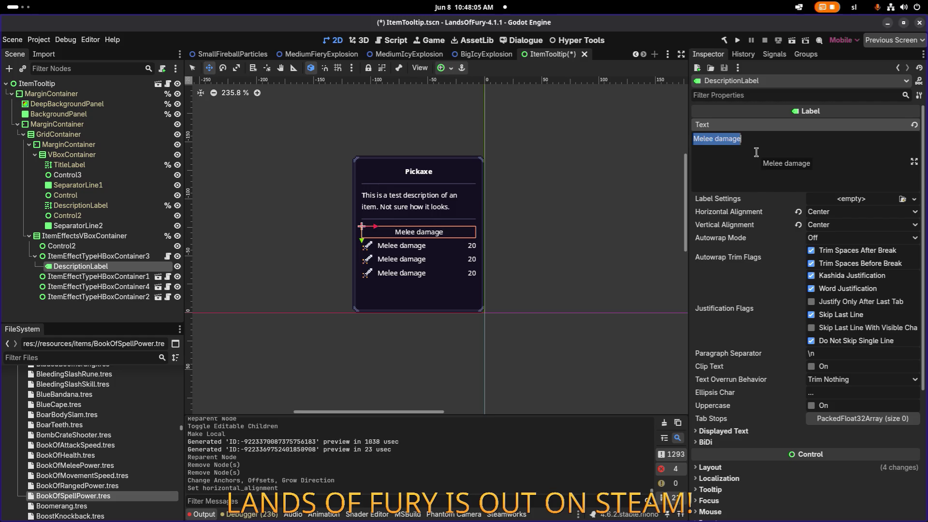
key(BackSpace)
text(Armor)
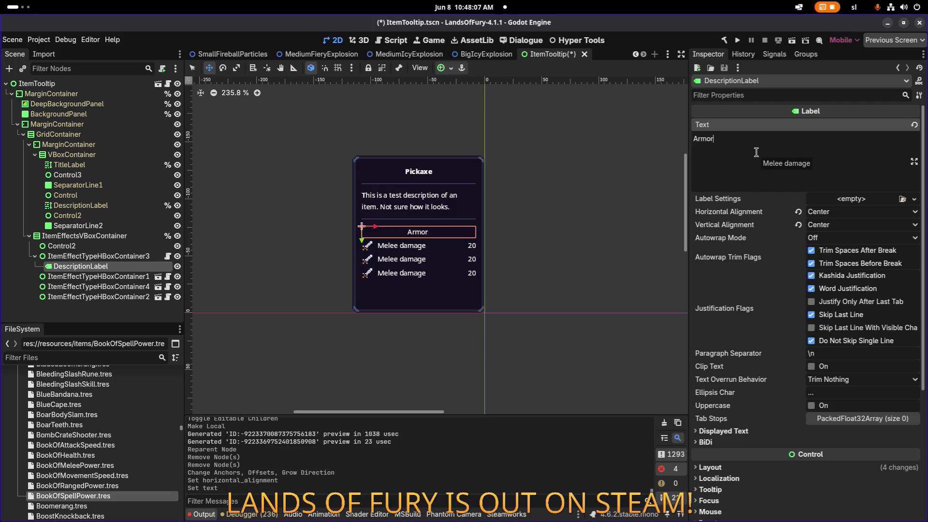
- Inspect the Control2 and Control3 nodes, then bring up the desktop app switcher
click(384, 216)
click(99, 172)
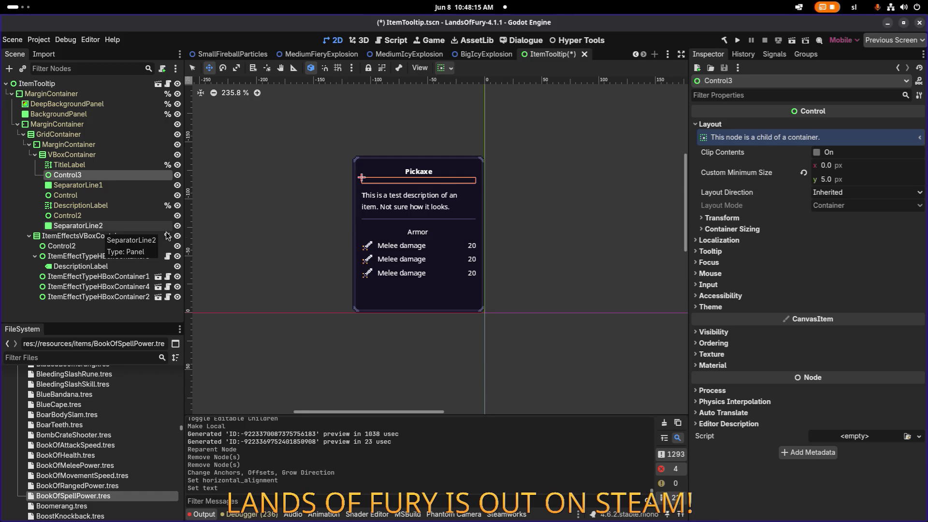
key(alt+Tab)
key(Down)
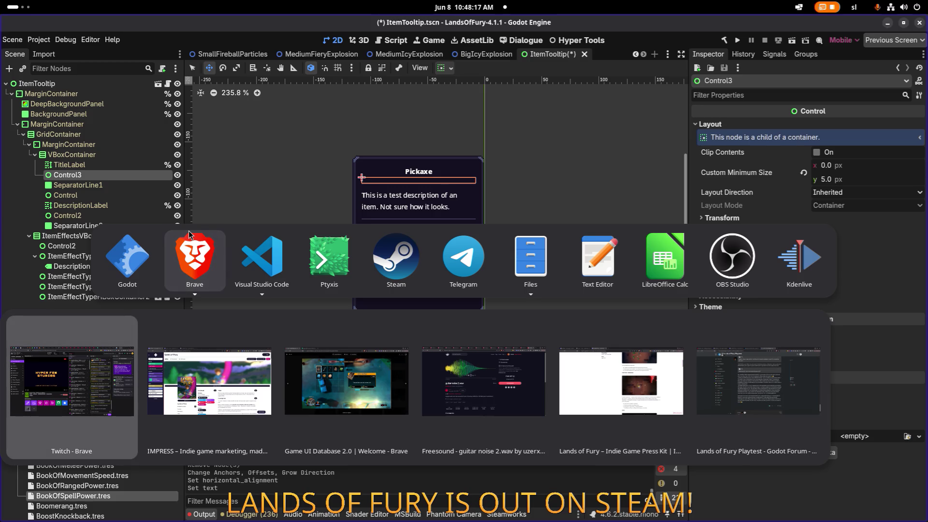
- Return to Game UI Database, close the enlarged screenshot, and scroll down the inventory results
key(Right)
key(Right)
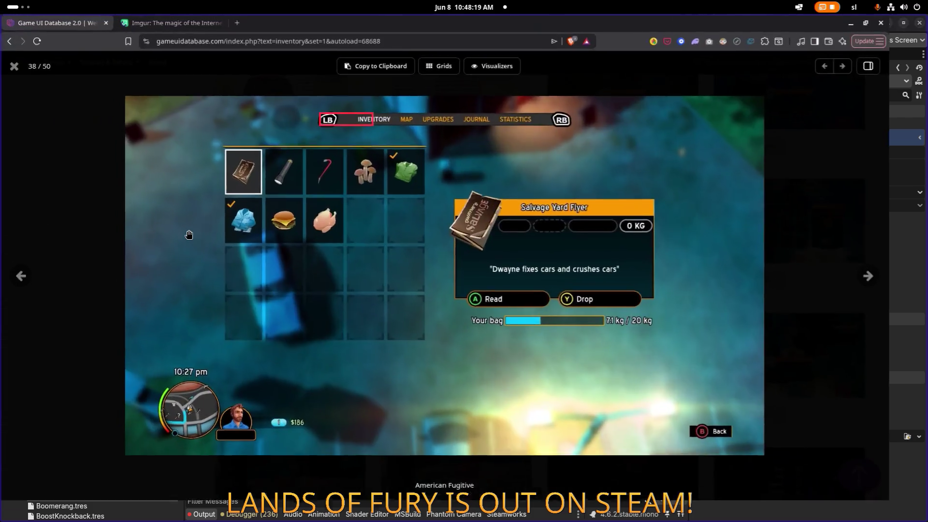
key(Escape)
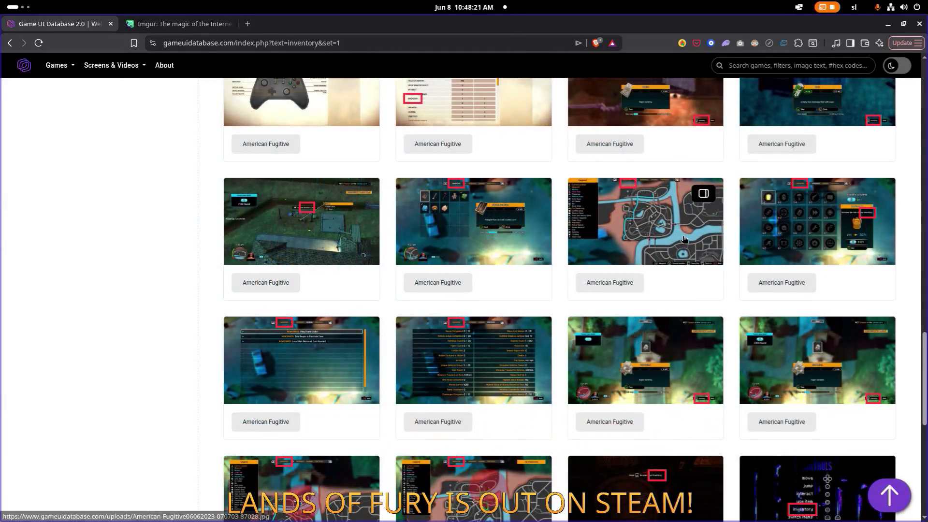
scroll(662, 252, down, 3)
scroll(662, 254, down, 2)
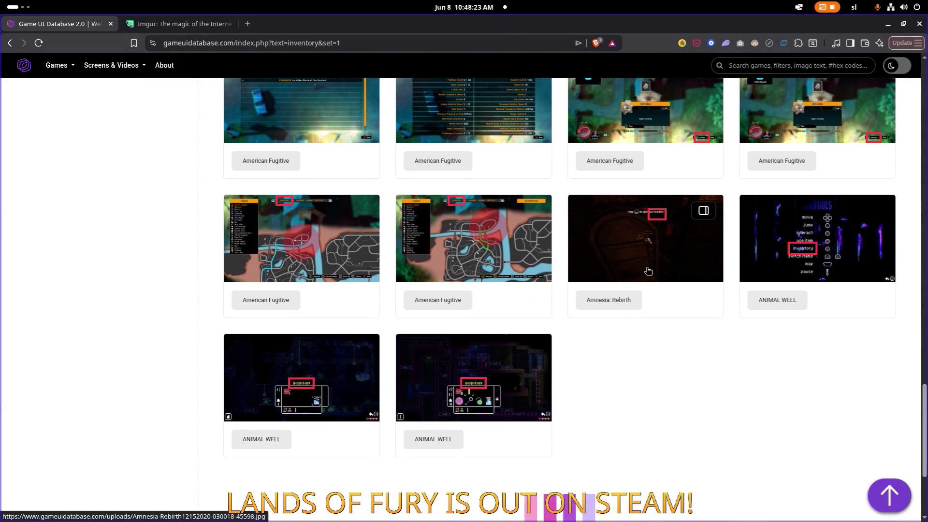
scroll(575, 269, down, 4)
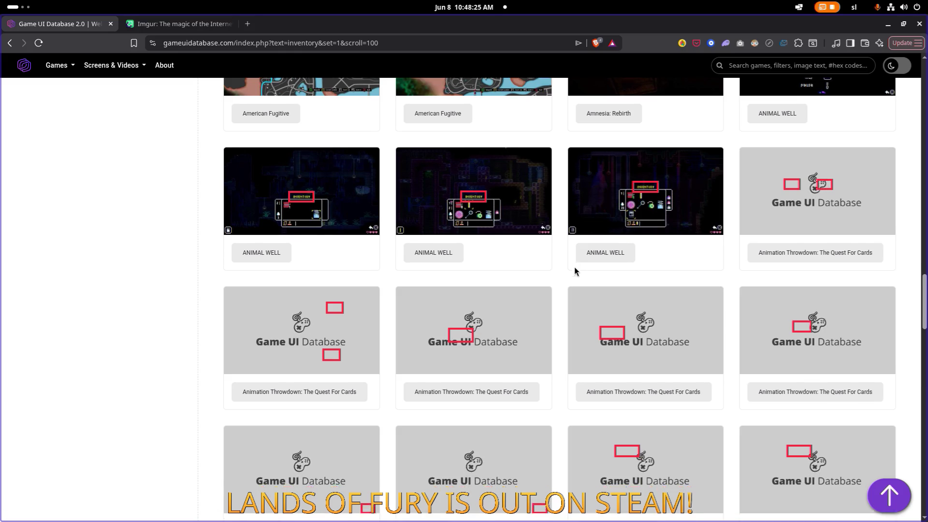
scroll(575, 269, down, 1)
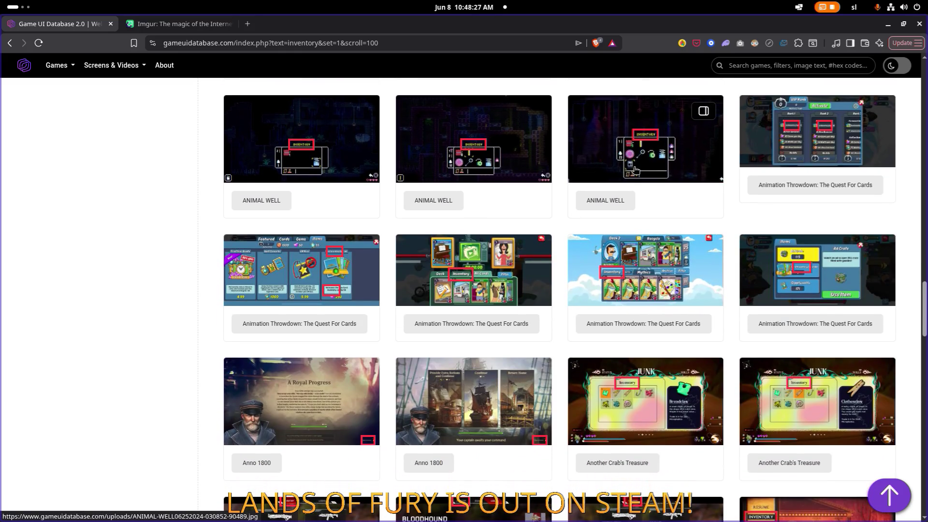
scroll(634, 171, down, 4)
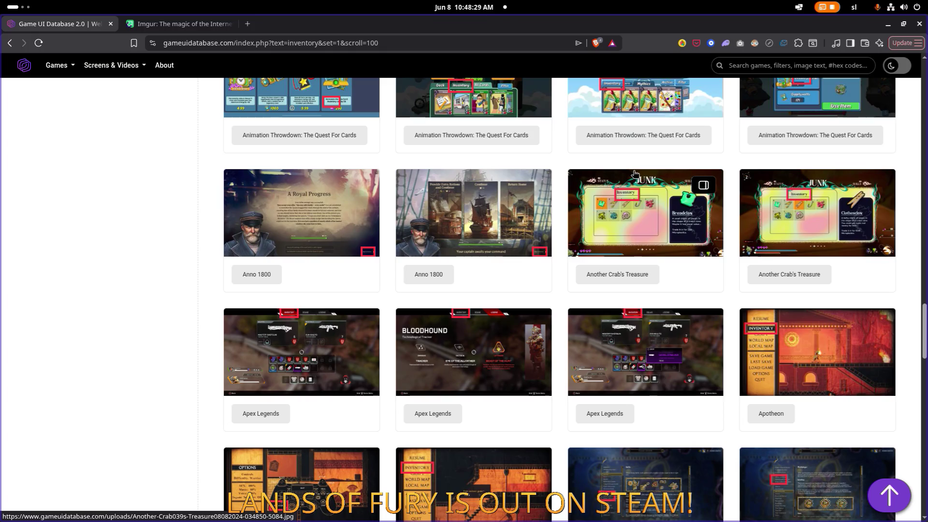
scroll(634, 174, down, 1)
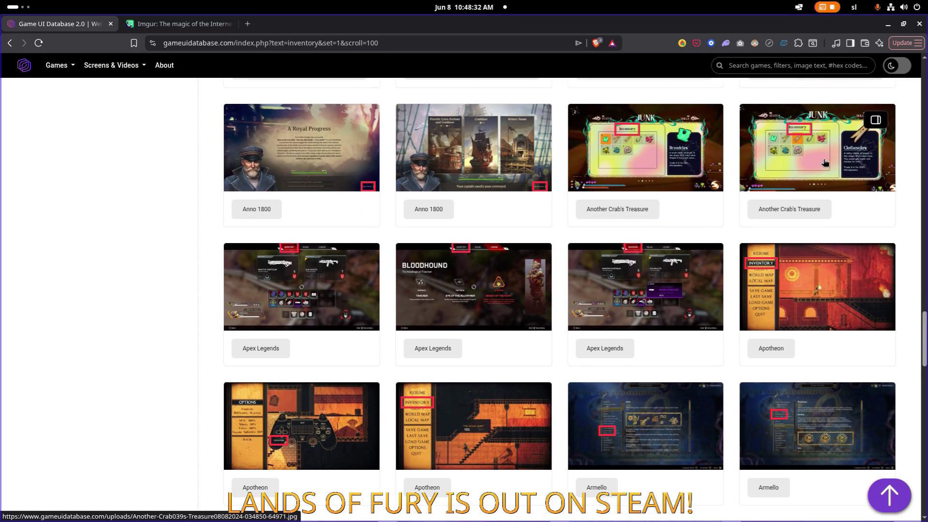
- View the Another Crab's Treasure, Apex Legends and Assassin's Creed Origins inventory screenshots enlarged
click(826, 163)
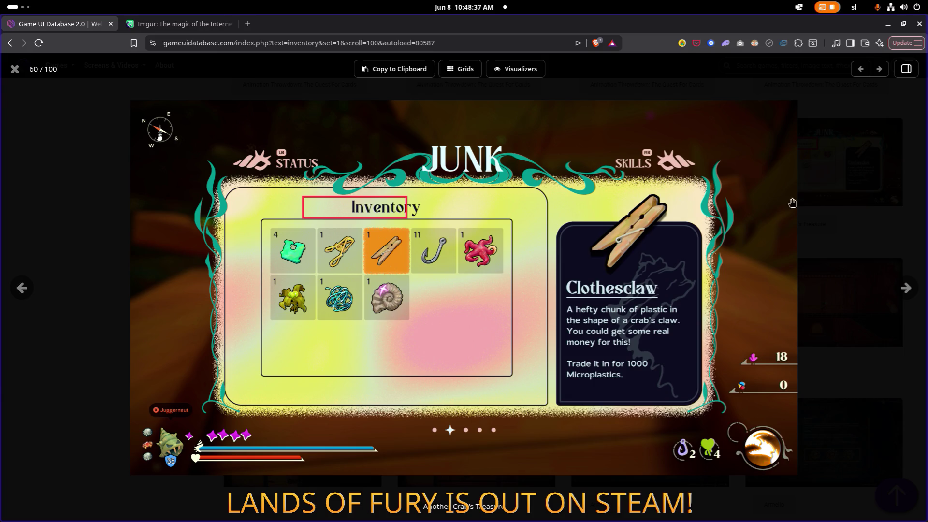
click(906, 288)
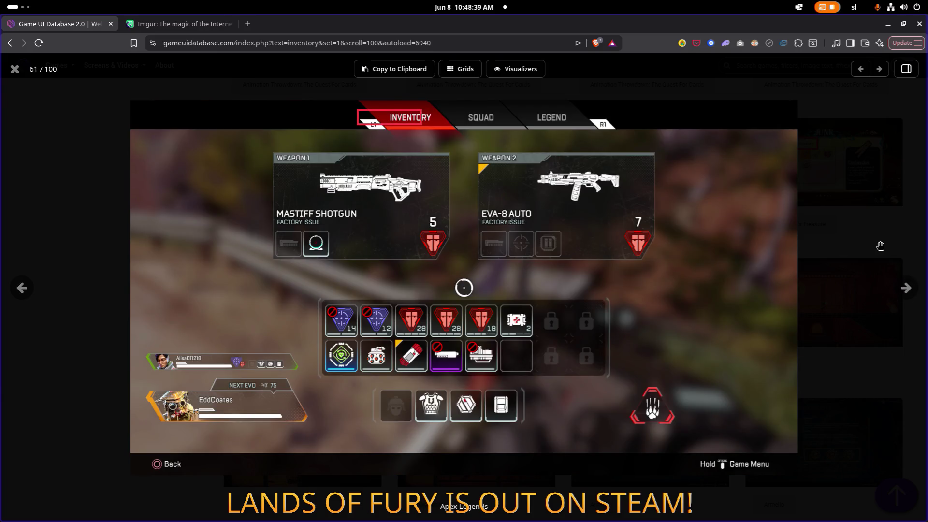
click(883, 246)
scroll(705, 203, down, 5)
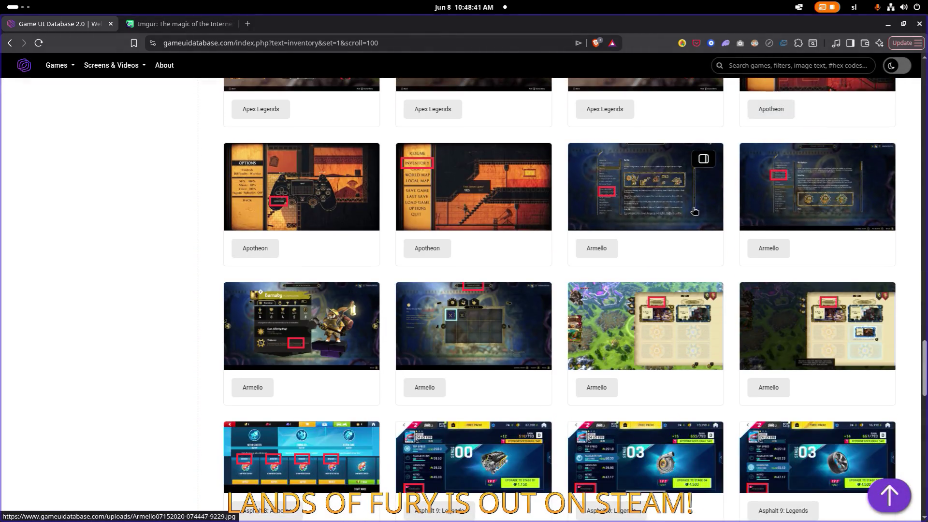
scroll(694, 211, down, 5)
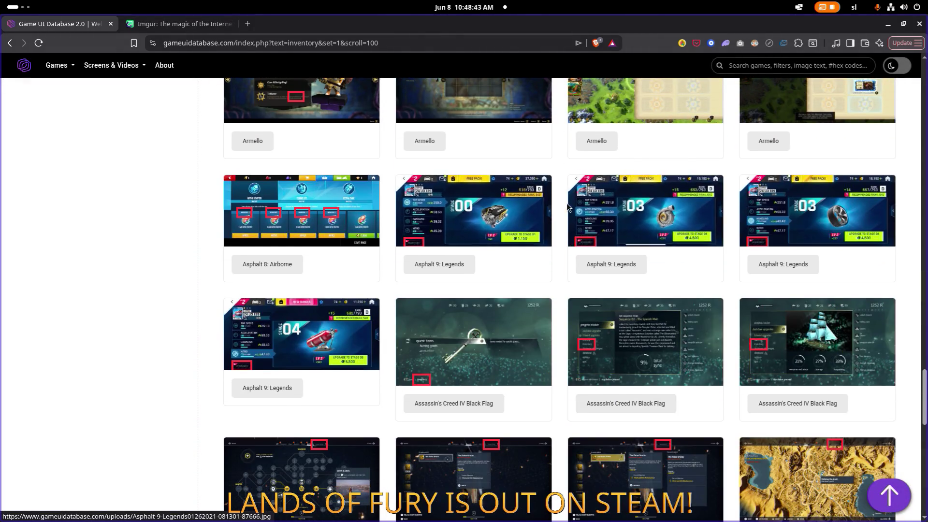
scroll(568, 207, down, 5)
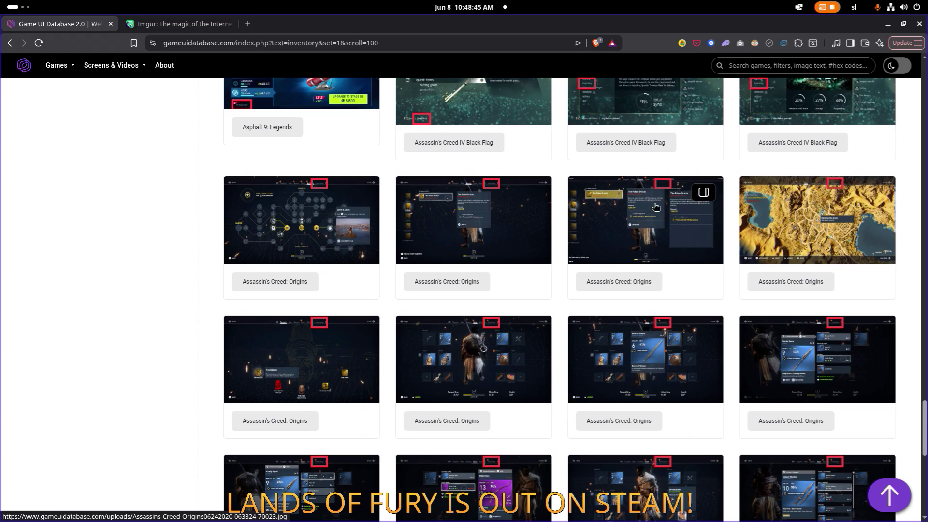
click(656, 207)
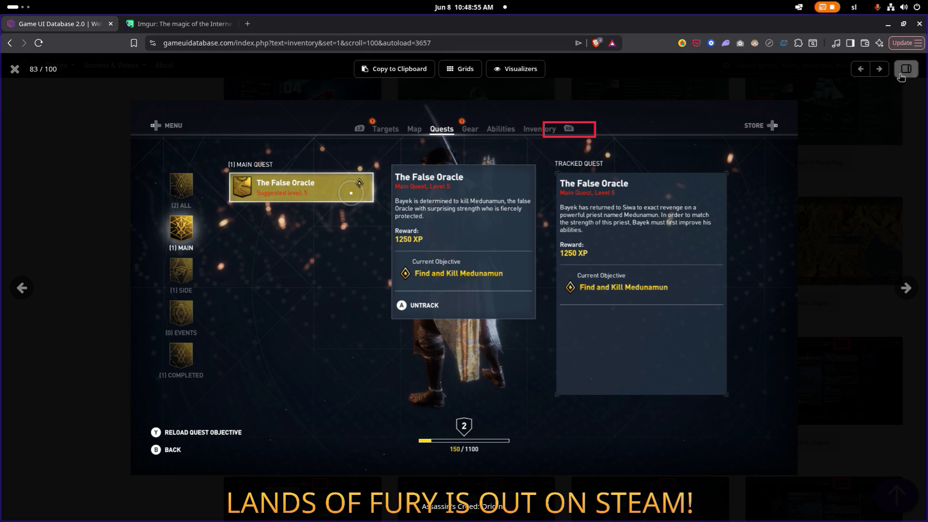
- Close the quest screenshot and enlarge the Handy Spear gear screenshot
click(891, 154)
click(812, 171)
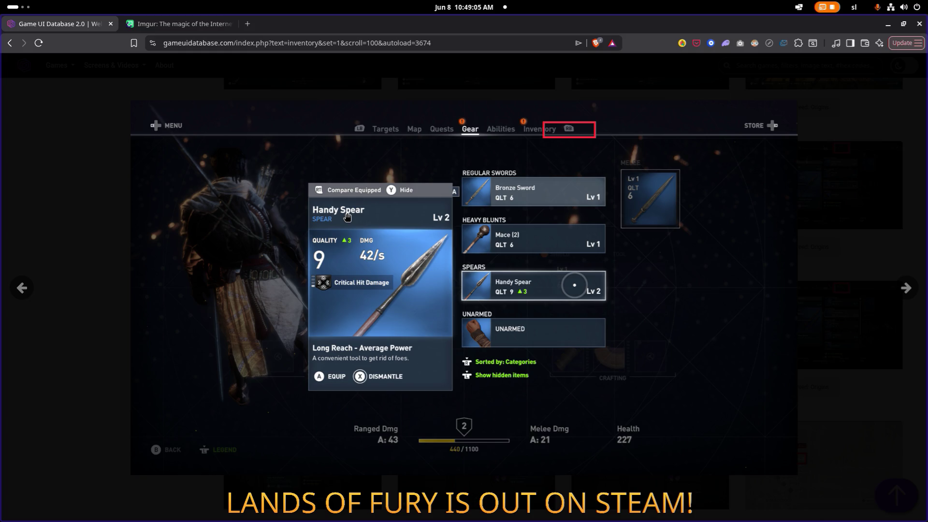
mouse_move(347, 216)
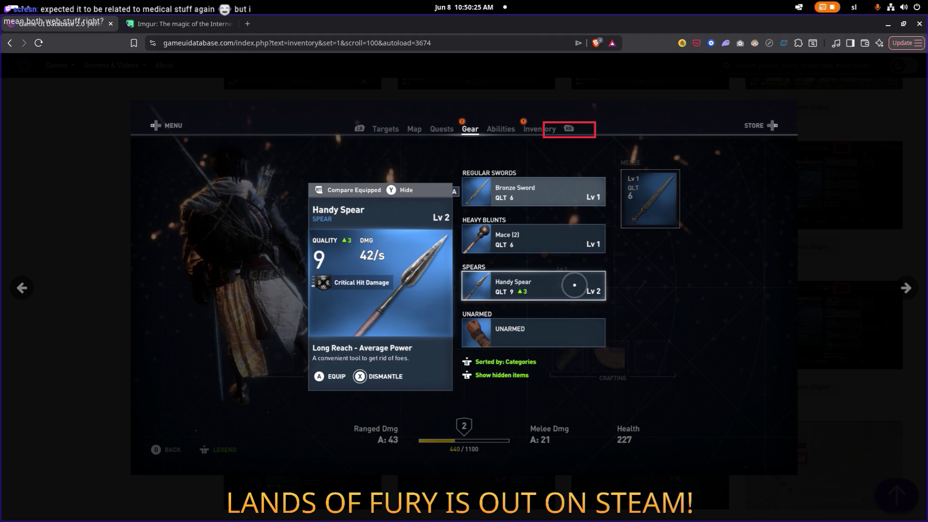
mouse_move(71, 312)
- Close the viewer, scroll down to the Assassin's Creed II row, and open the app switcher
key(Escape)
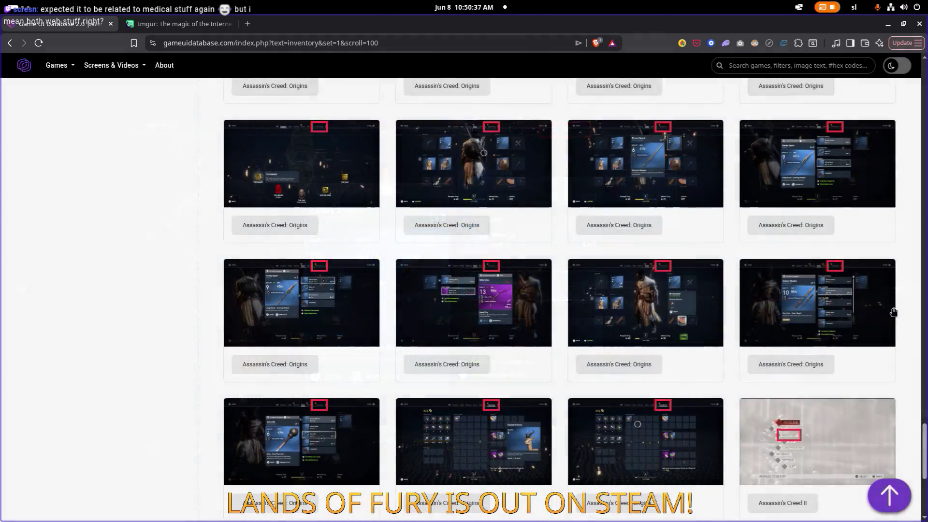
scroll(670, 343, down, 2)
scroll(670, 343, down, 3)
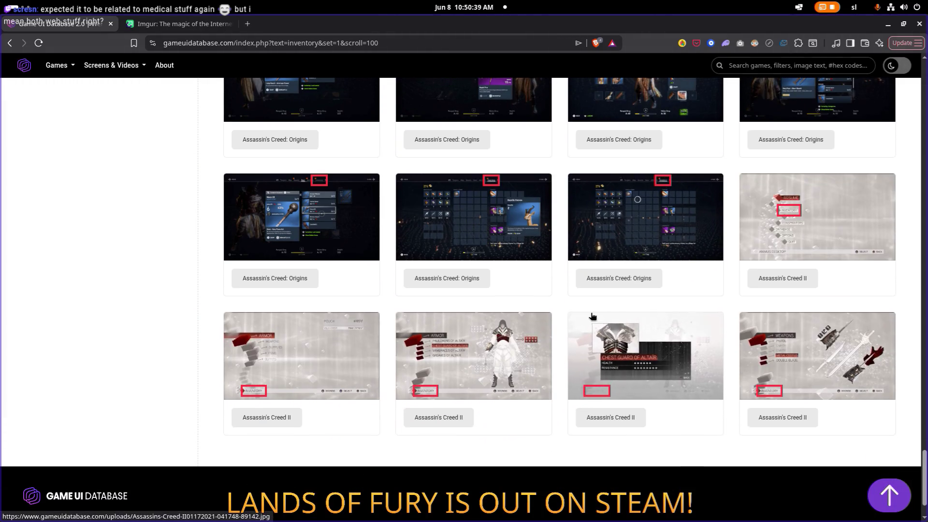
key(alt+Tab)
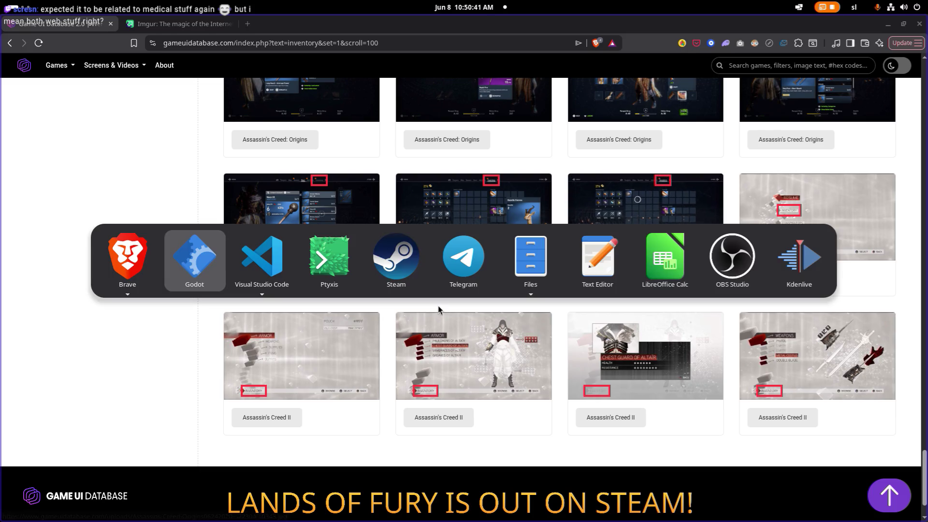
- Back in Godot, inspect the tooltip's nodes and end with TitleLabel selected
click(203, 269)
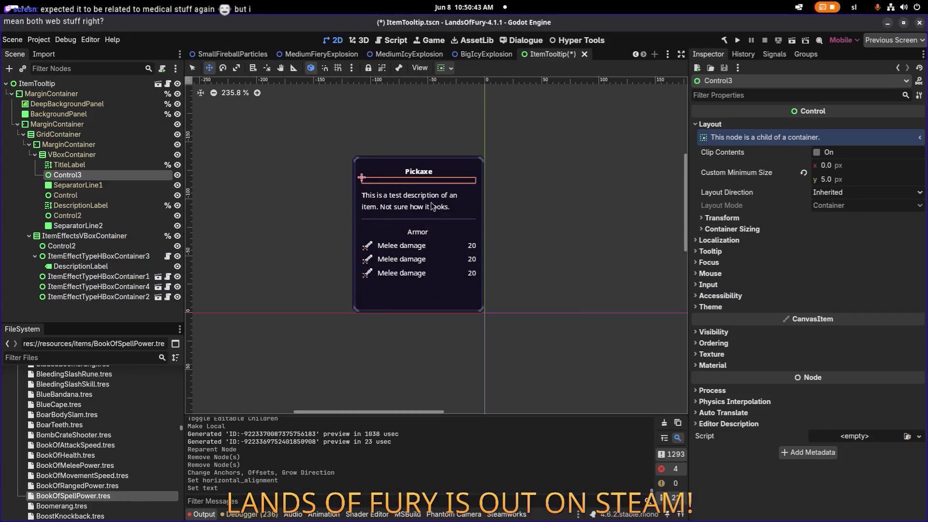
click(428, 174)
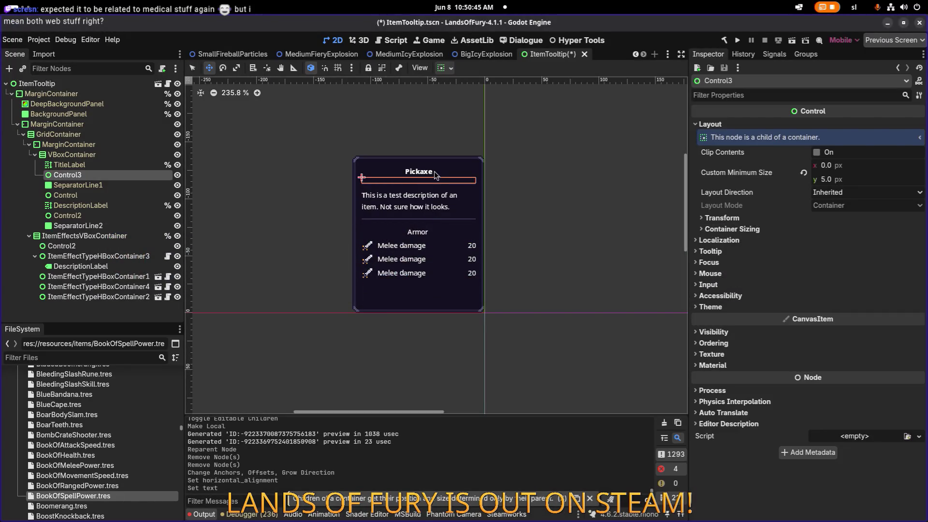
click(114, 215)
click(117, 207)
click(116, 195)
click(116, 175)
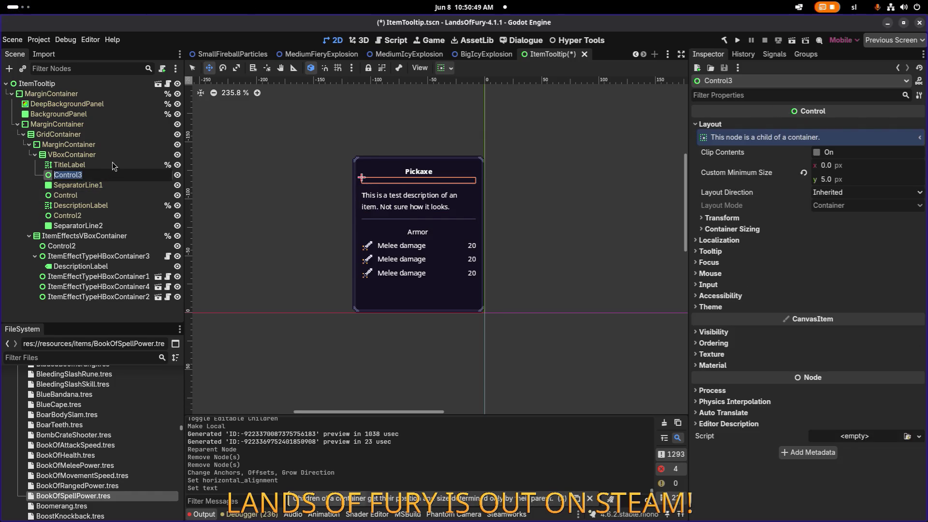
click(112, 164)
scroll(409, 175, up, 5)
scroll(410, 175, up, 10)
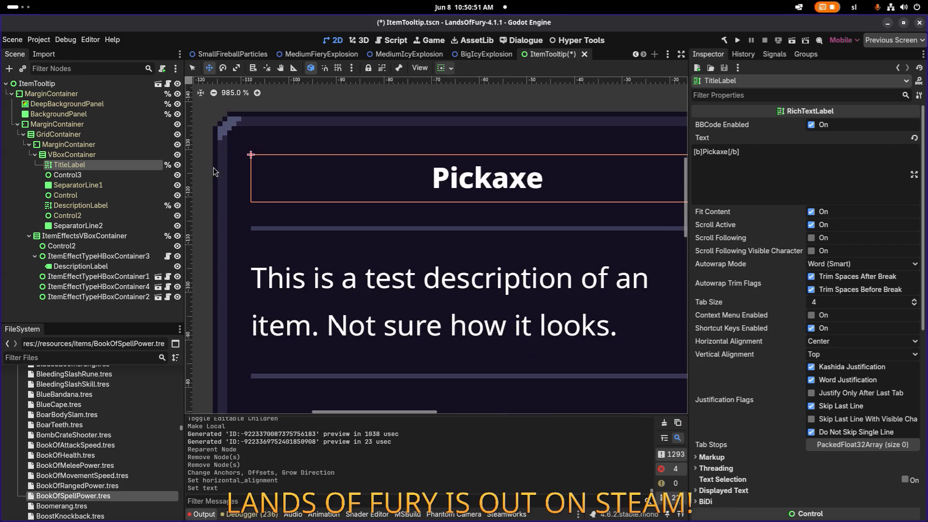
scroll(439, 181, down, 1)
scroll(438, 180, down, 10)
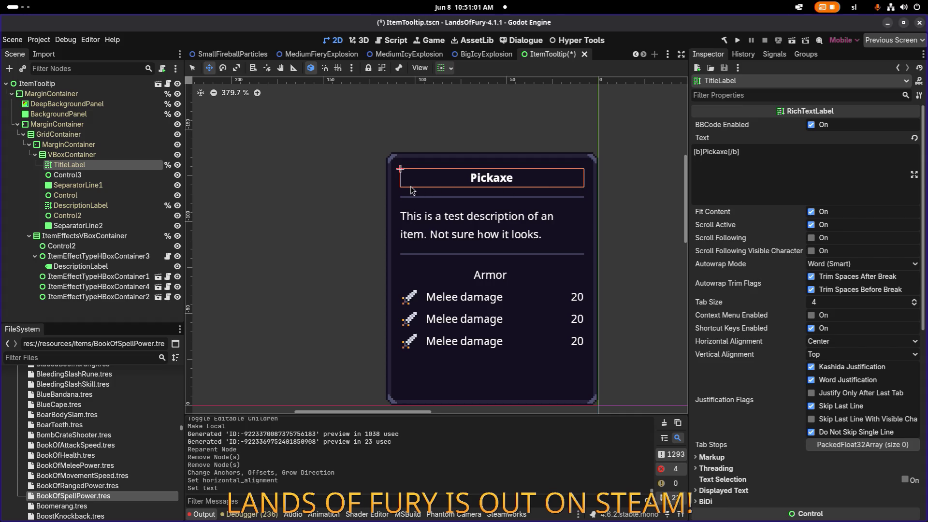
- Set the Pickaxe title's horizontal alignment to Left
click(774, 151)
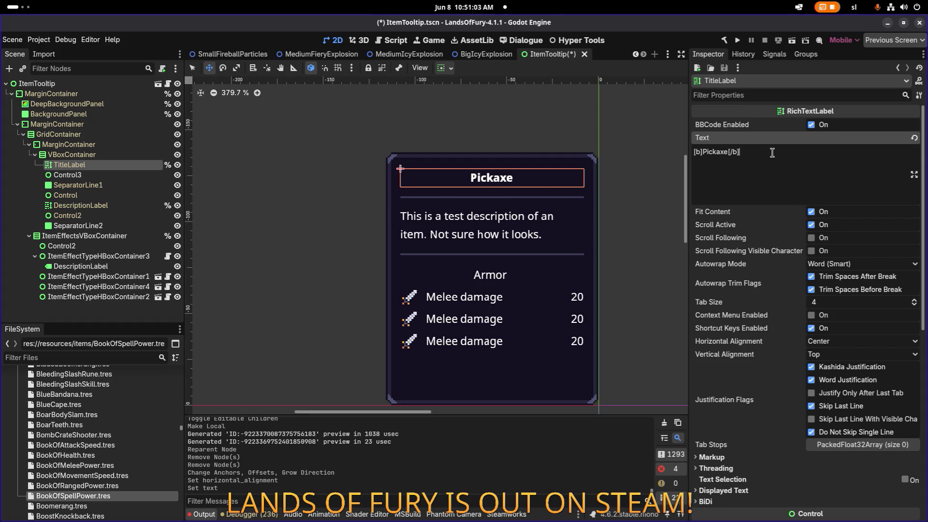
click(832, 342)
click(834, 355)
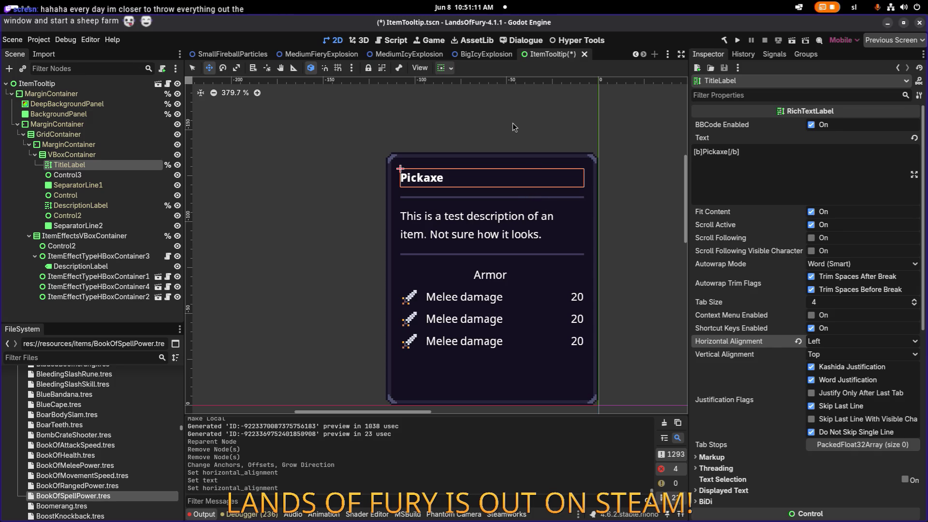
- Reselect TitleLabel and select the word Pickaxe inside its bold tags
click(130, 155)
click(123, 175)
click(129, 166)
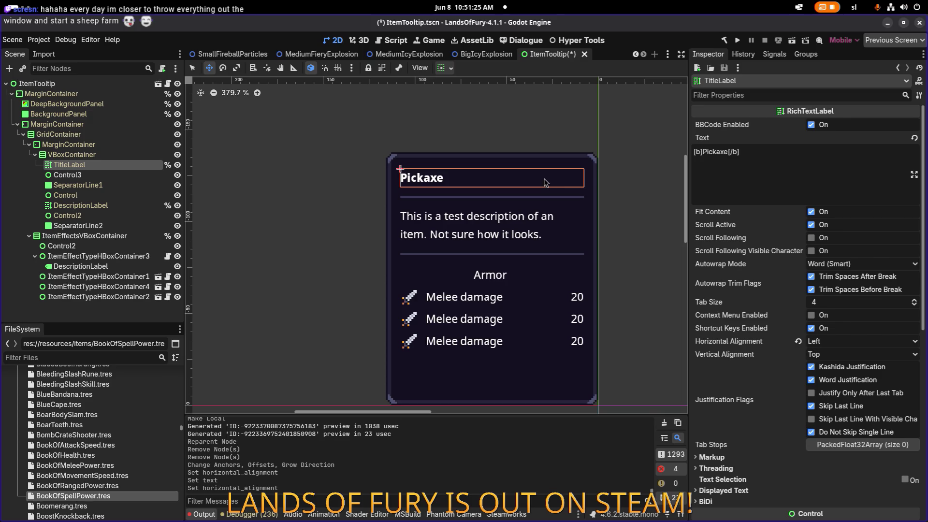
click(91, 175)
click(100, 167)
click(777, 168)
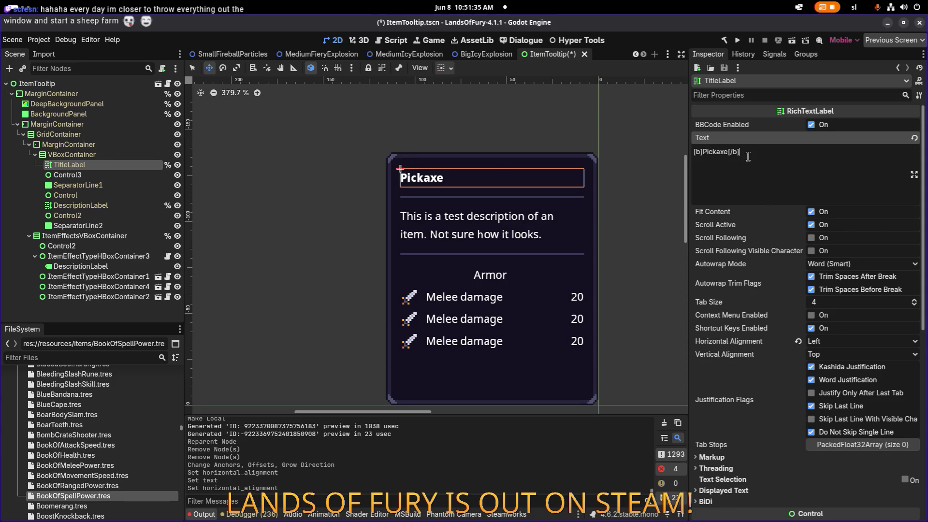
double_click(715, 153)
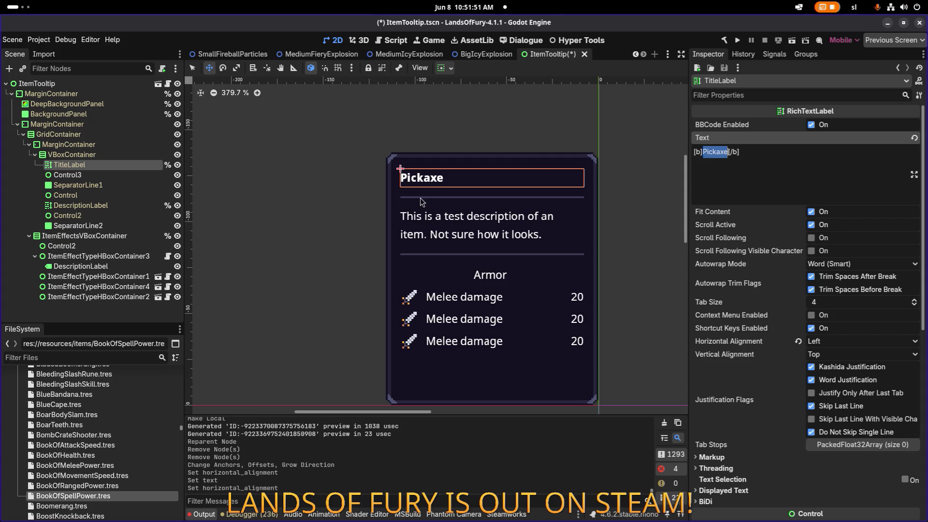
- Clear the TitleLabel's text entirely
click(783, 162)
key(ctrl+a)
key(BackSpace)
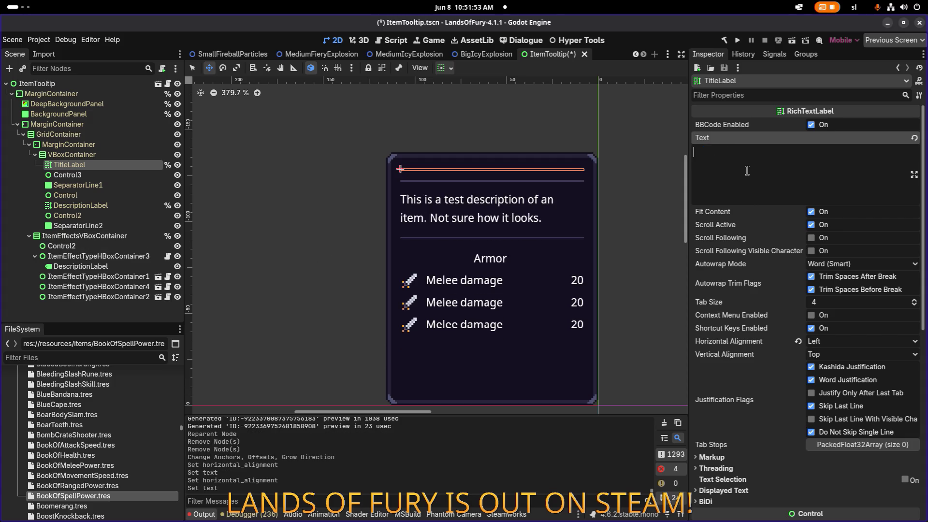
- Close ItemTooltip without saving and reopen ItemTooltip.tscn via Quick Open
click(585, 55)
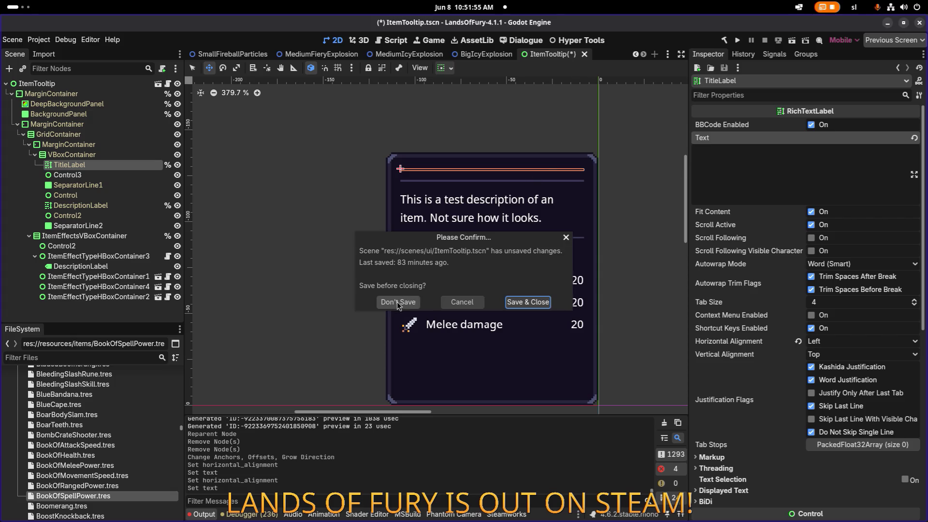
click(398, 302)
key(ctrl+shift+o)
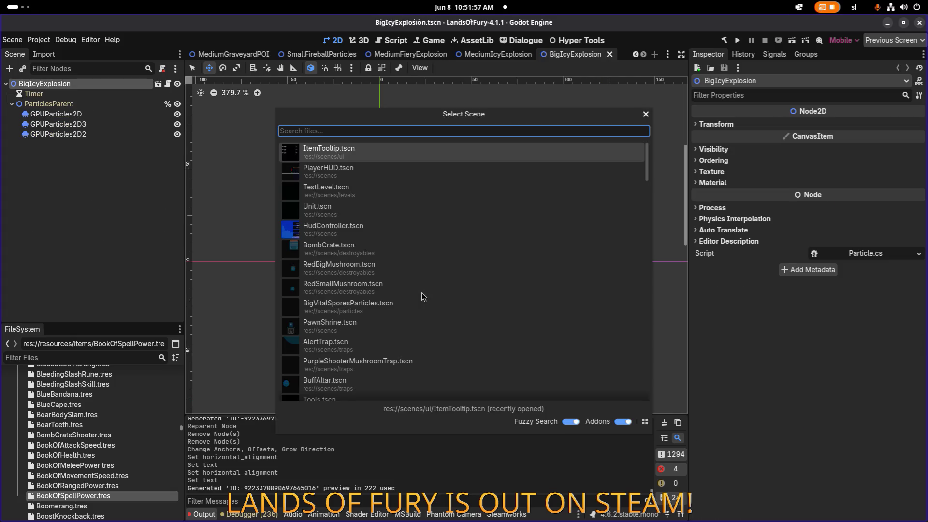
key(Return)
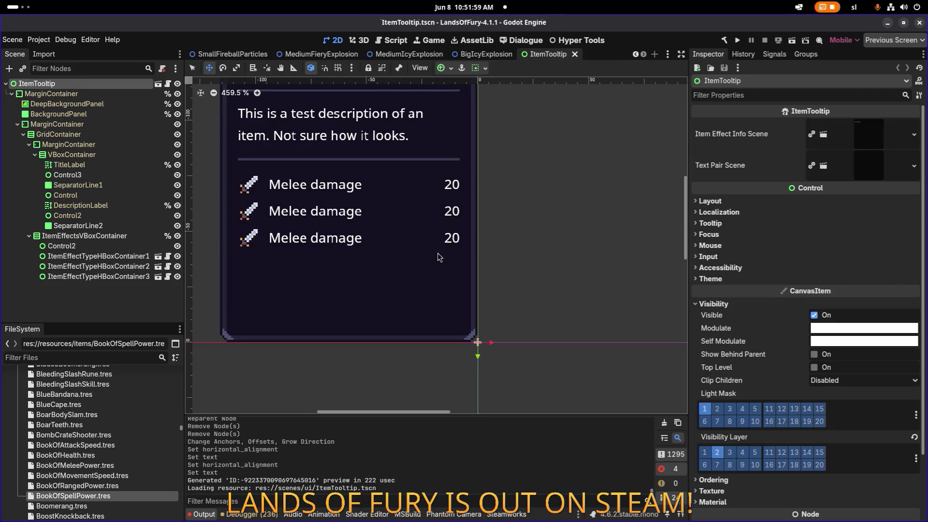
scroll(483, 258, up, 5)
scroll(507, 256, left, 5)
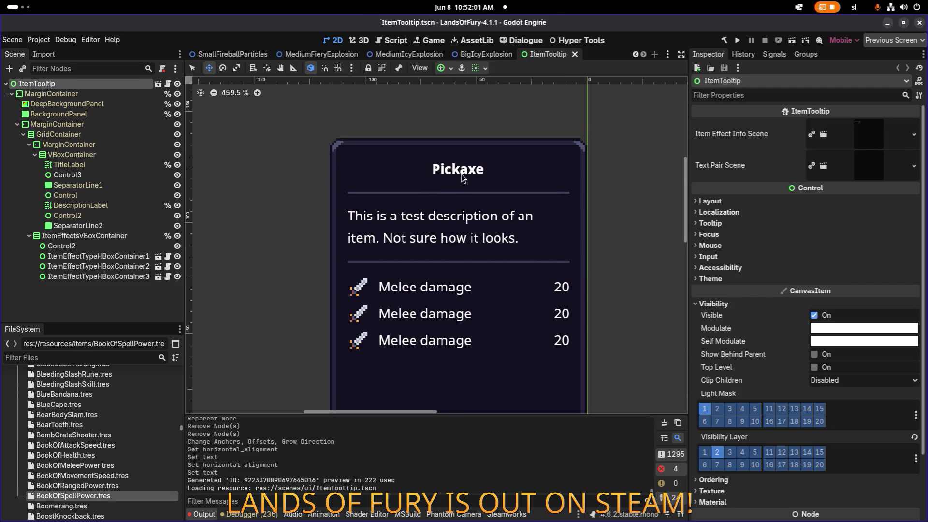
click(128, 246)
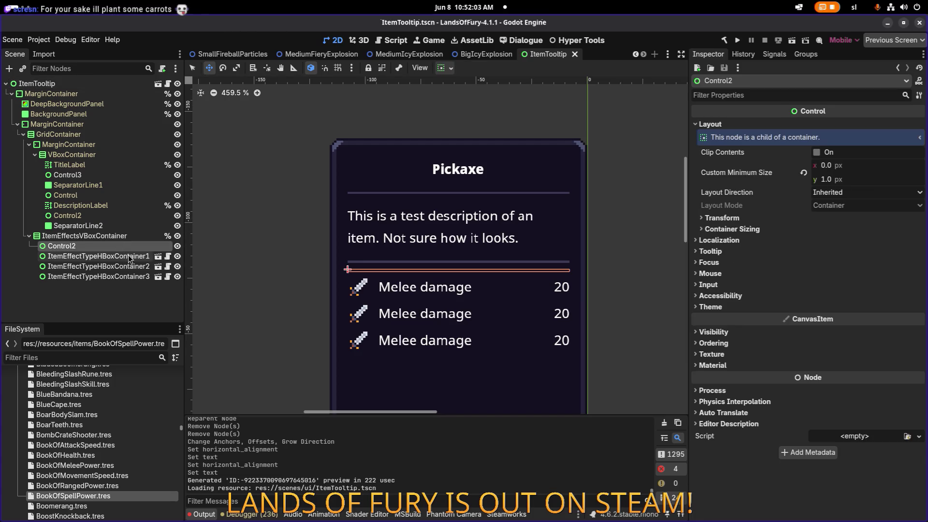
click(129, 257)
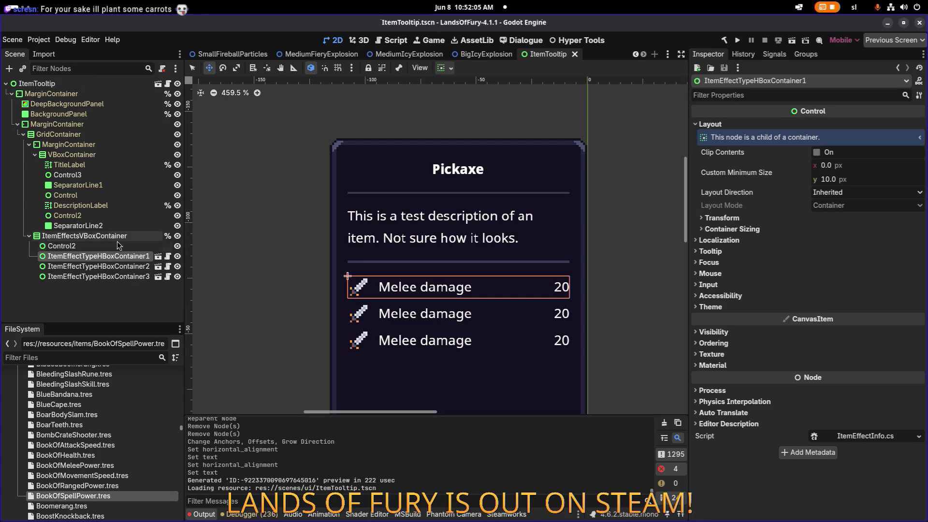
click(112, 247)
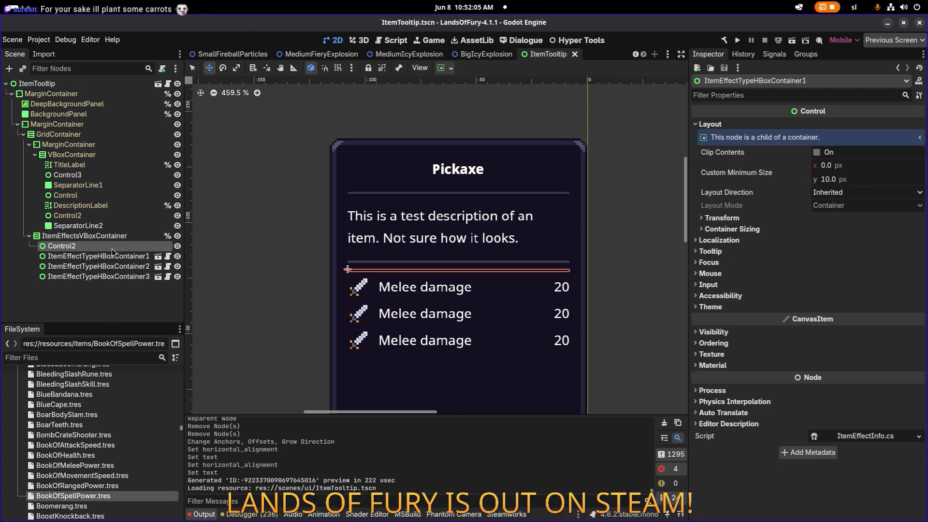
click(416, 198)
scroll(508, 163, left, 3)
scroll(507, 162, right, 4)
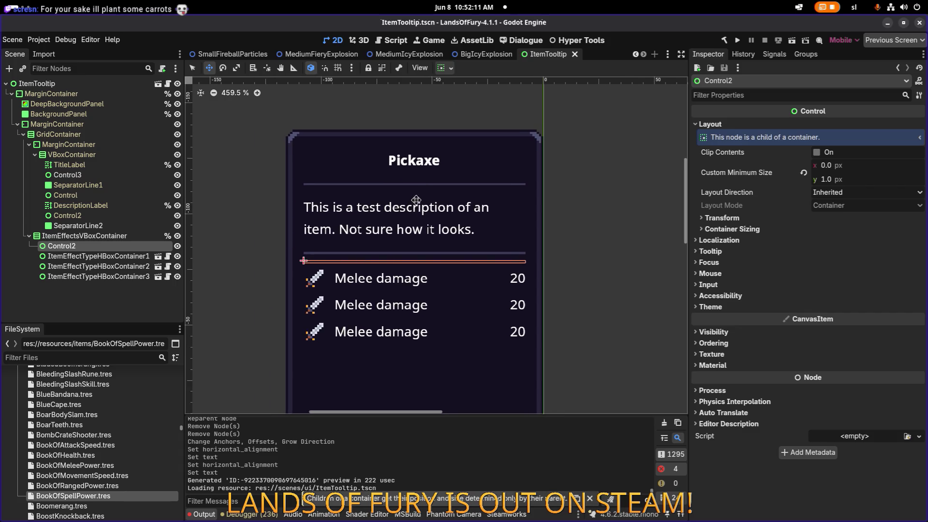
scroll(414, 200, left, 2)
click(148, 236)
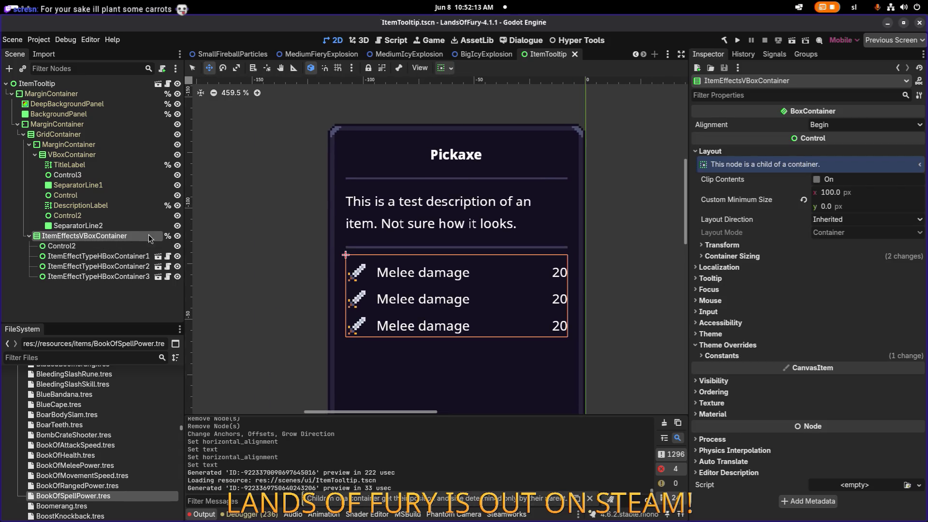
click(97, 256)
scroll(283, 194, down, 5)
mouse_move(283, 193)
mouse_down()
mouse_move(379, 207)
mouse_move(418, 229)
mouse_up()
scroll(418, 229, down, 6)
scroll(416, 225, down, 10)
scroll(445, 240, up, 20)
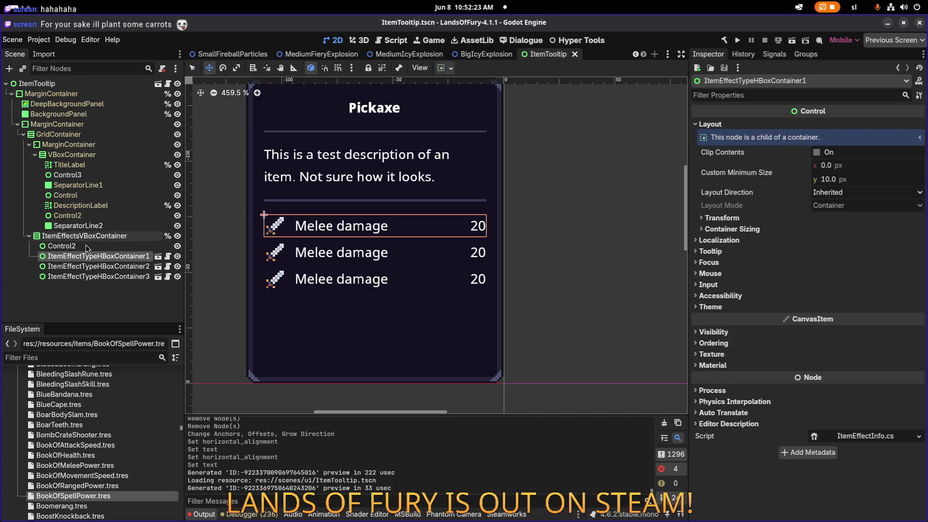
click(97, 266)
click(99, 277)
click(104, 256)
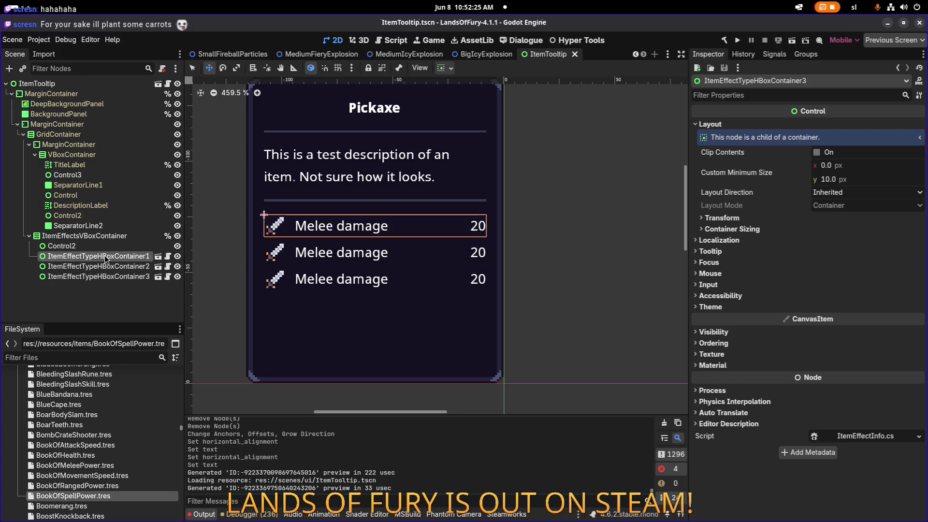
scroll(406, 121, up, 2)
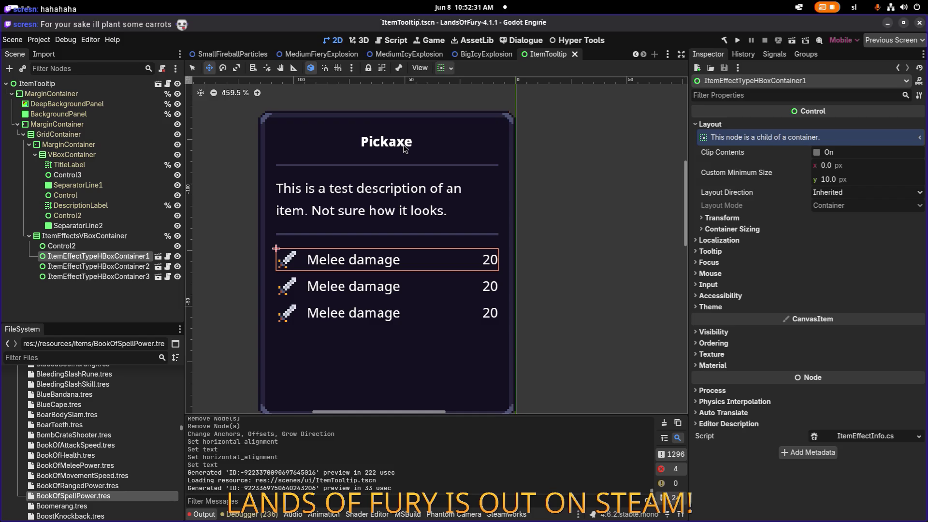
scroll(403, 144, down, 2)
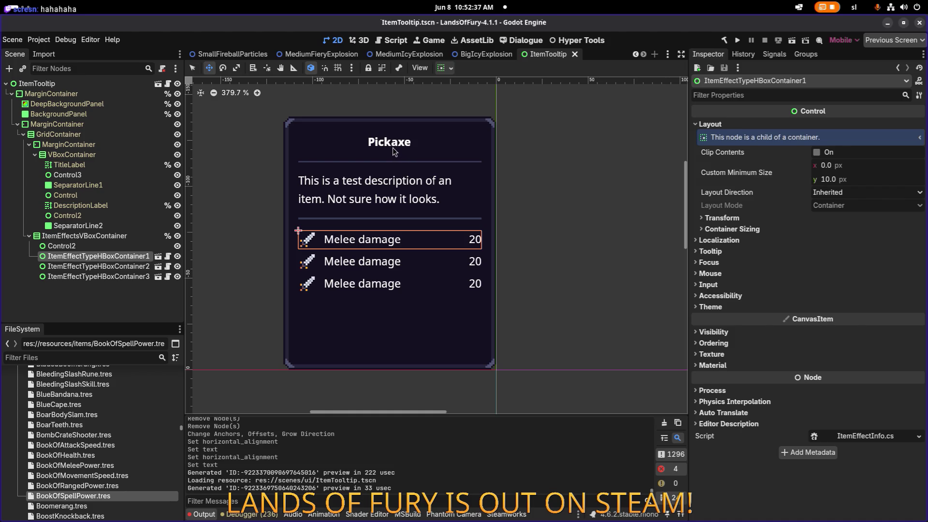
click(105, 249)
click(100, 259)
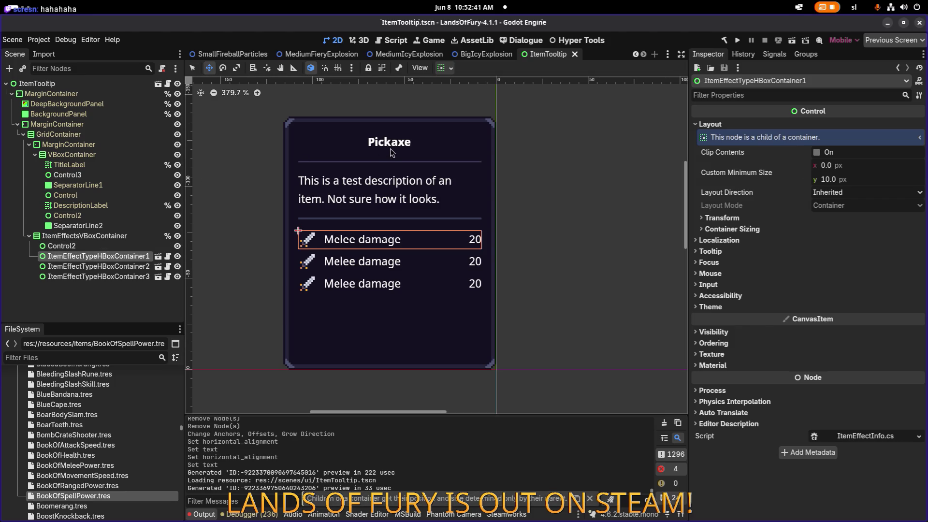
click(67, 175)
- Select TitleLabel and begin a new tag after [b]Pickaxe[/b] in its Text field
click(94, 158)
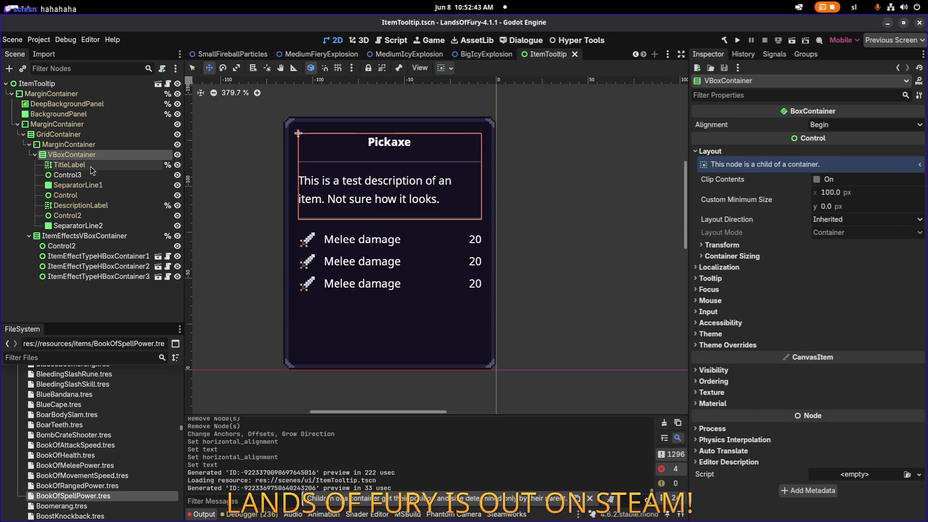
click(89, 166)
click(89, 176)
click(73, 165)
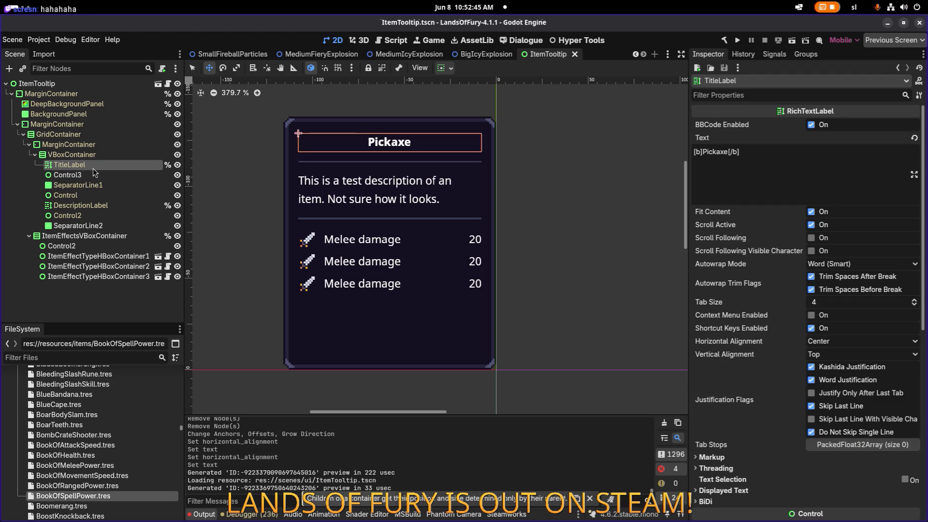
click(779, 156)
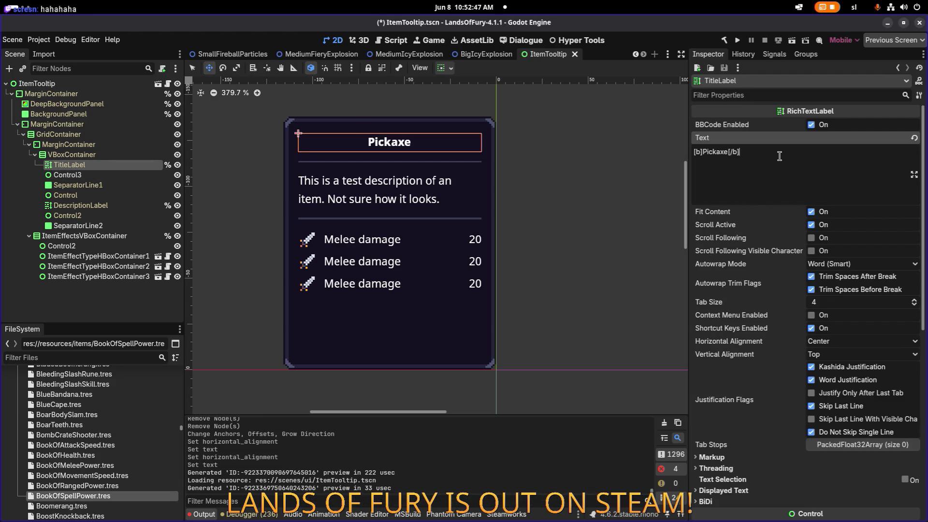
text(()
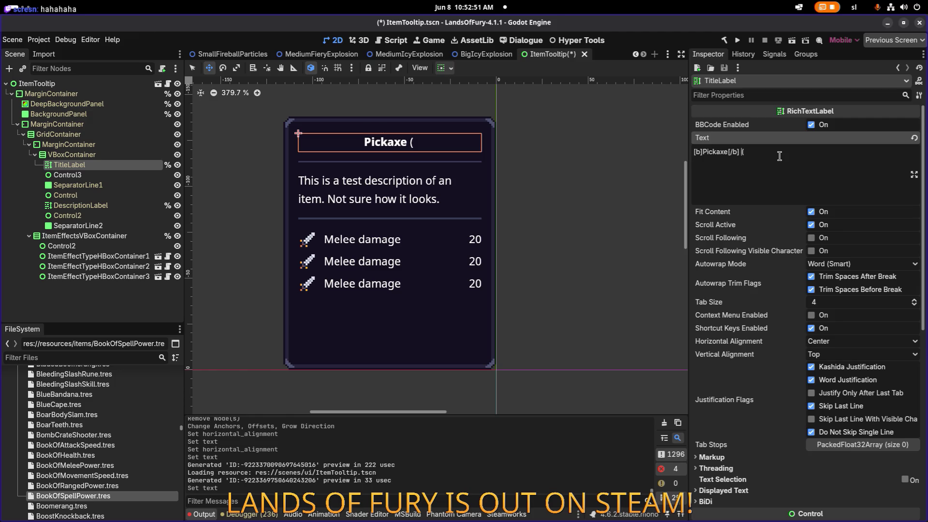
text([)
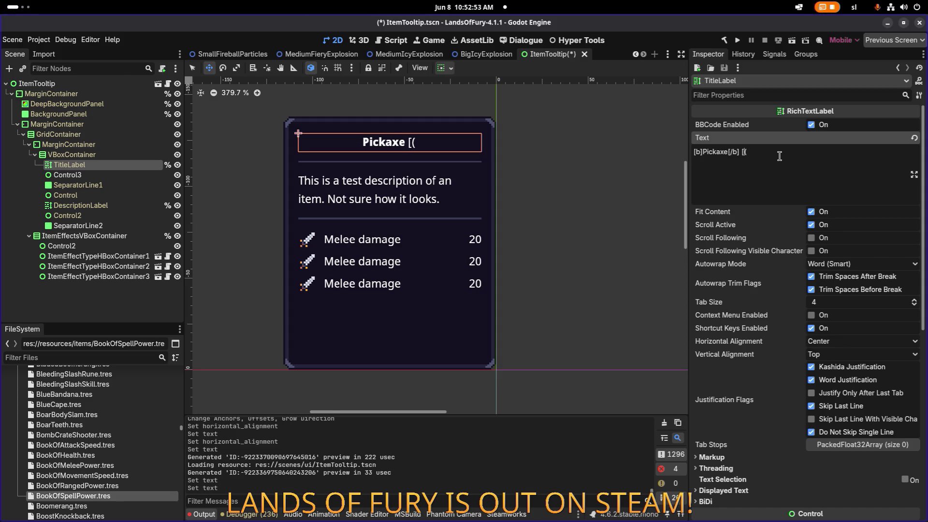
text(clo)
key(BackSpace)
key(BackSpace)
scroll(459, 127, down, 1)
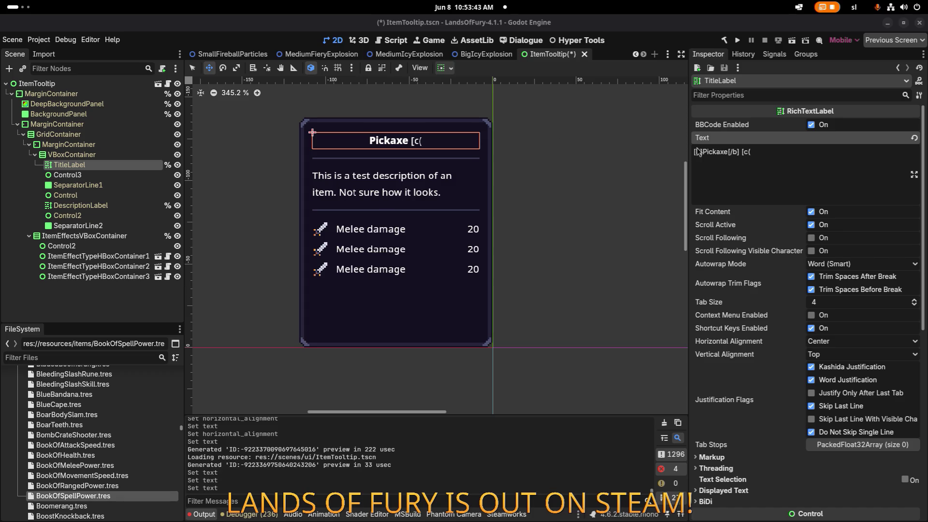
- Replace the unfinished fragment with an empty [color=gray][/color] tag pair
click(761, 150)
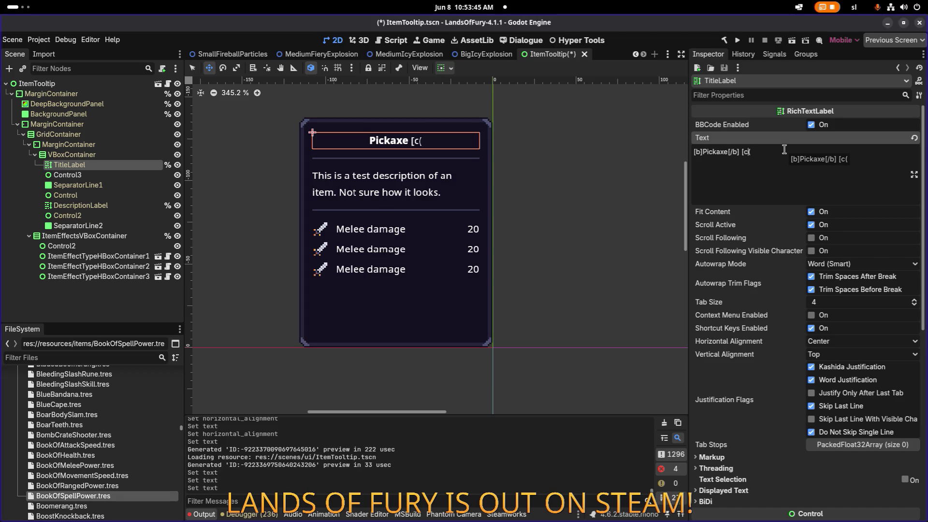
key(BackSpace)
key(BackSpace)
text([color=green])
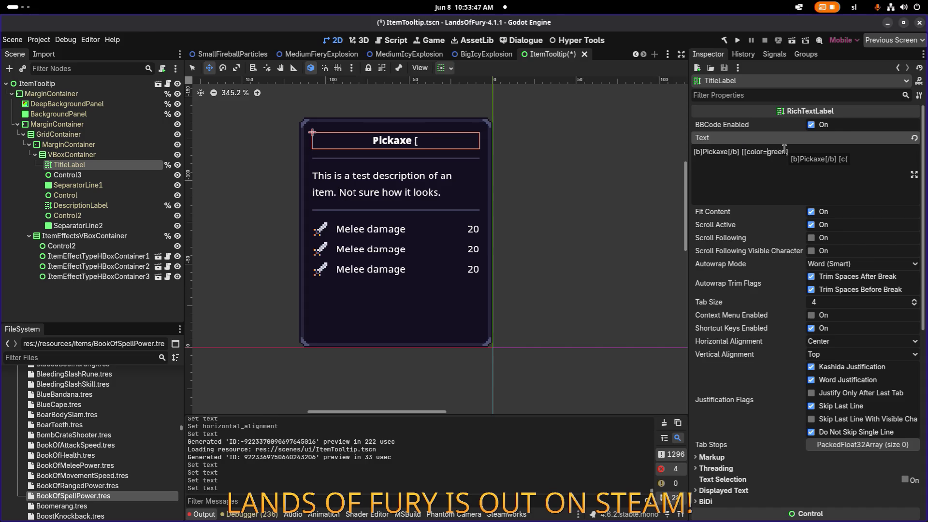
key(BackSpace)
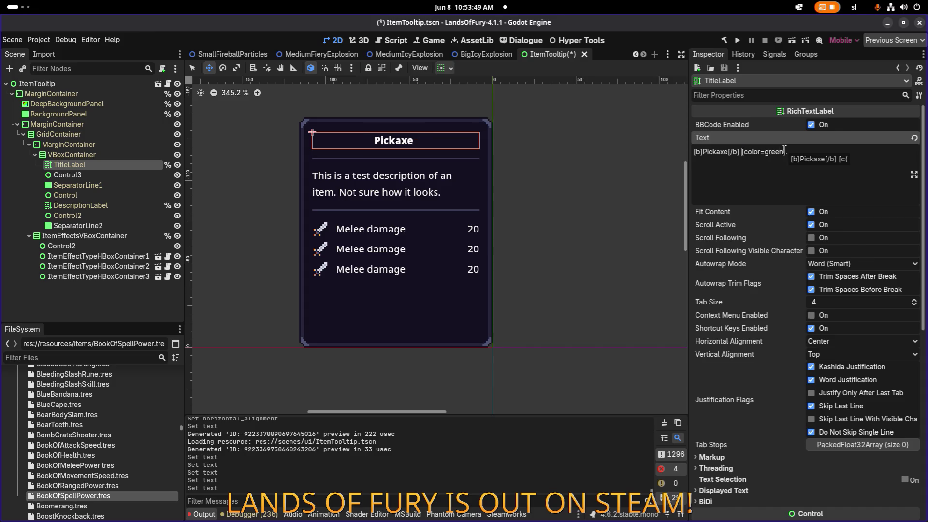
key(ctrl+shift+Left)
text(gray])
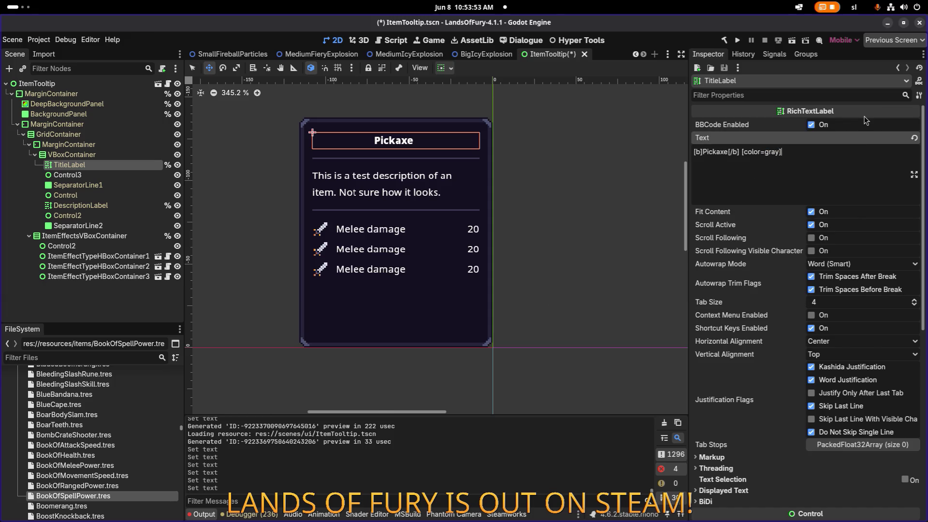
text([/)
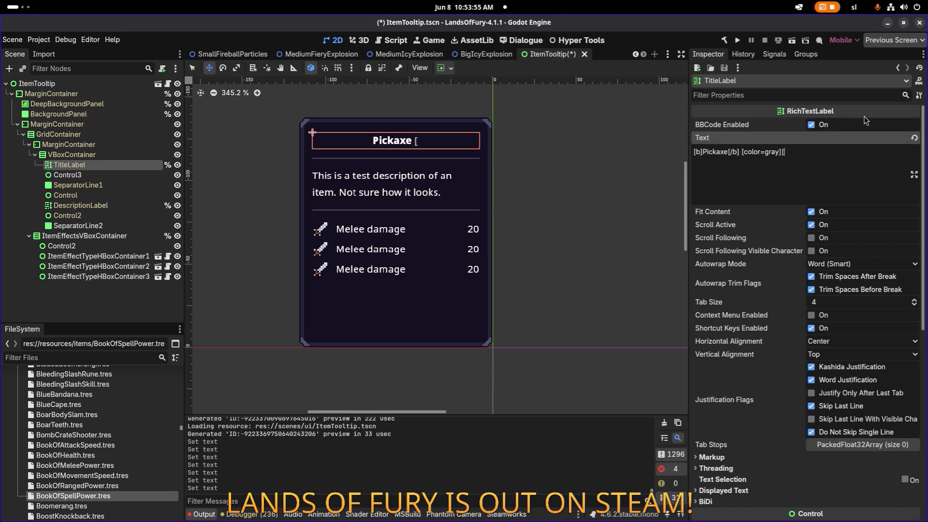
text(color)
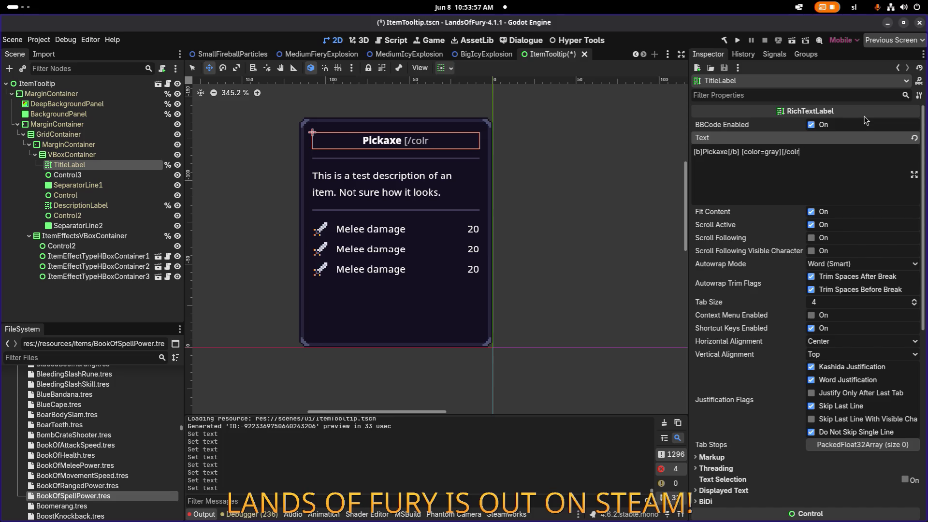
text(r)
key(BackSpace)
text(])
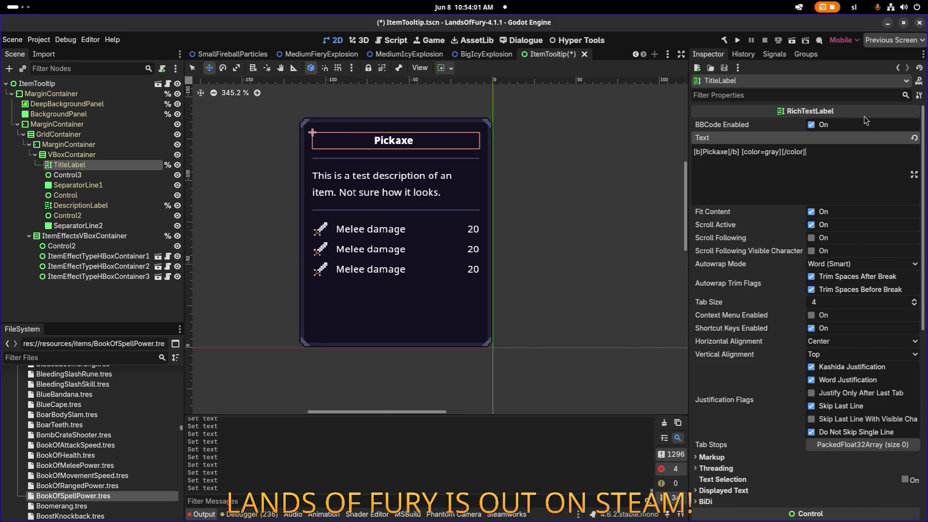
key(Left)
key(Left)
key(Left)
- Delete Pickaxe from between the [b] and [/b] tags
key(Home)
key(Right)
key(Right)
key(Right)
key(ctrl+shift+Right)
text(H)
key(BackSpace)
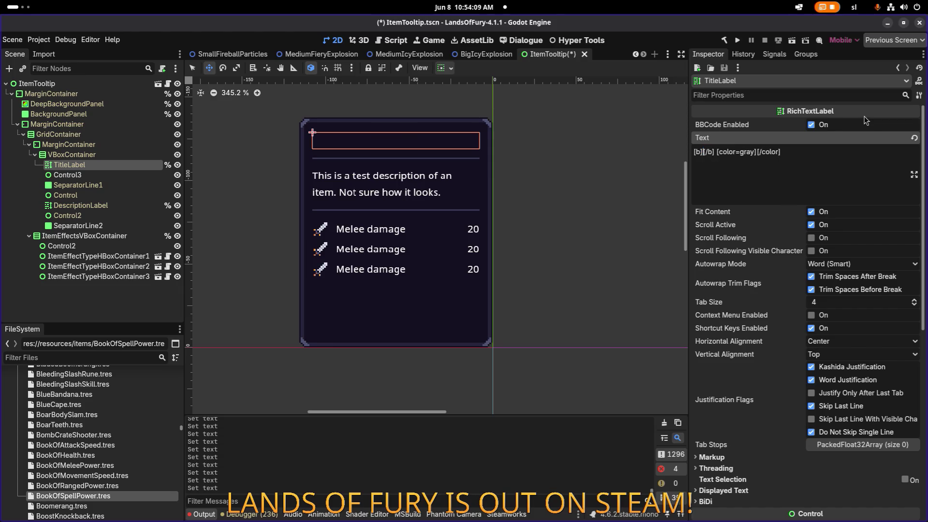
- Put Iron Armor in the bold tags, repair [/b], and add (Armor) inside the gray tag
text(Iron)
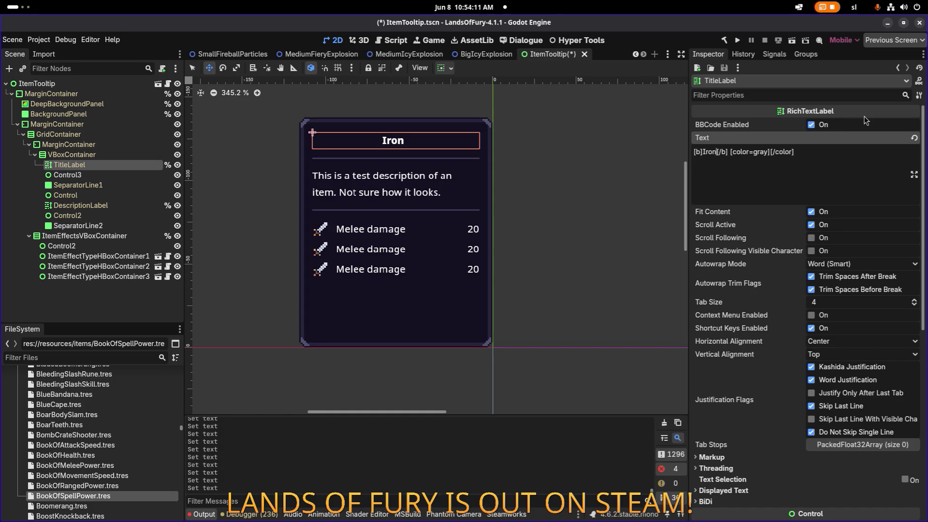
text( Armor)
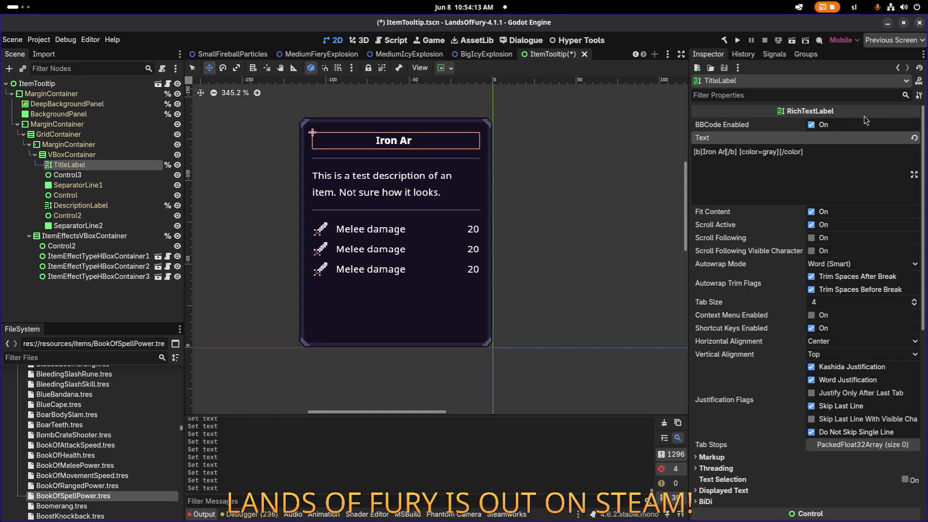
key(Delete)
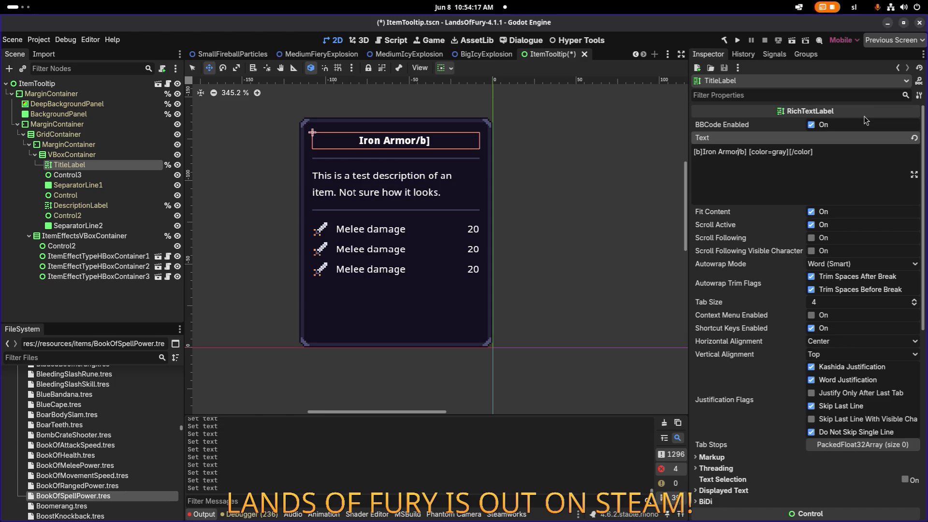
text([)
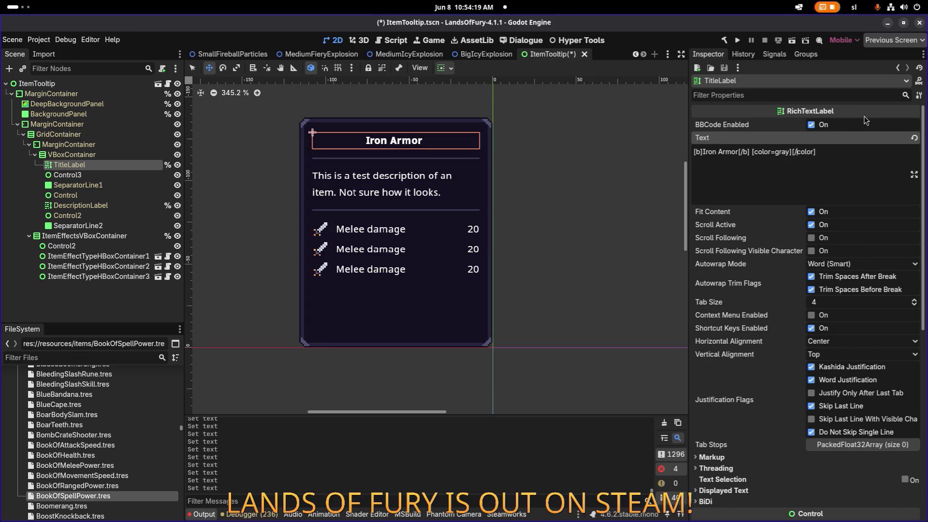
key(Right)
key(Right)
text(Armor)
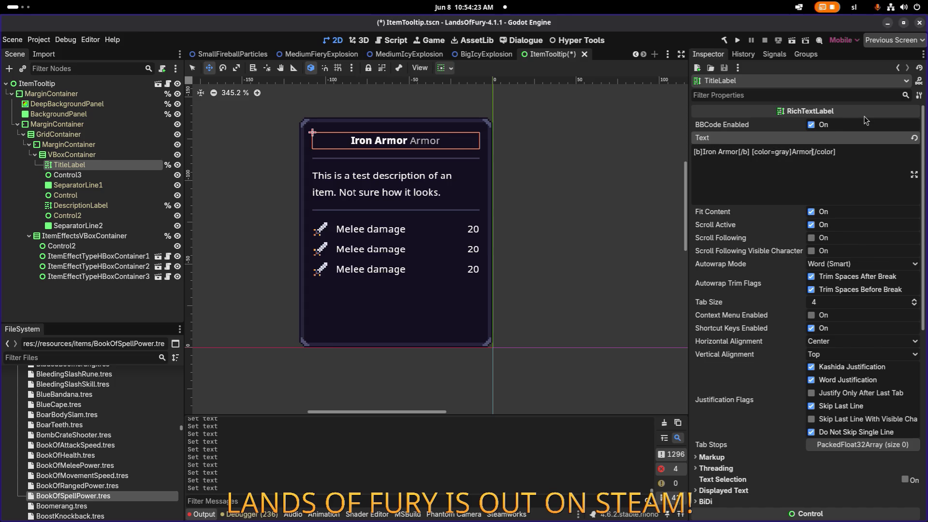
key(ctrl+Left)
text(()
key(ctrl+Right)
text())
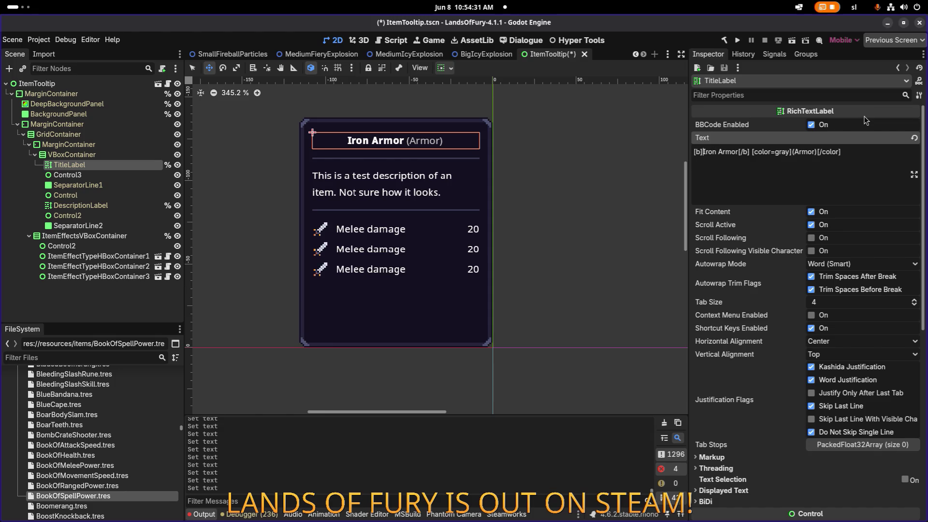
- Rename the bold item name to Iron Plate
key(ctrl+shift+Right)
key(ctrl+shift+Right)
text(Sun )
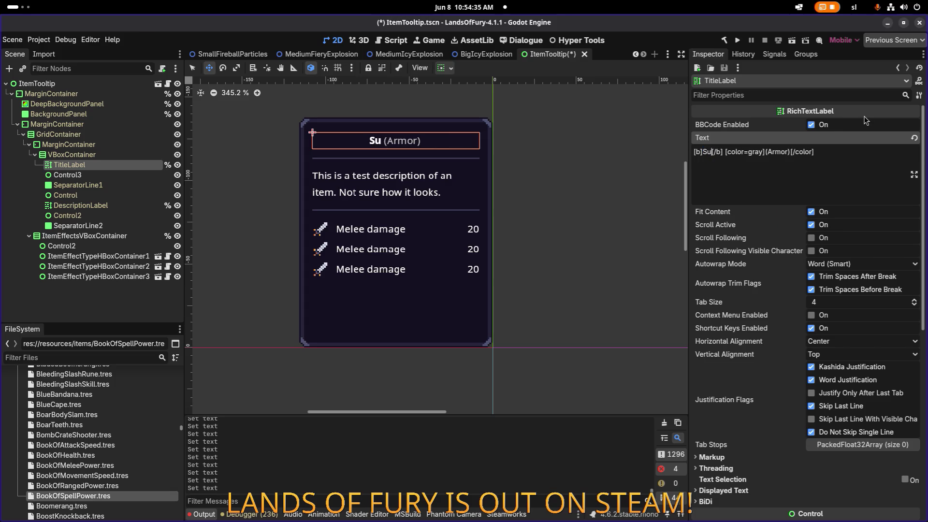
text(Armor)
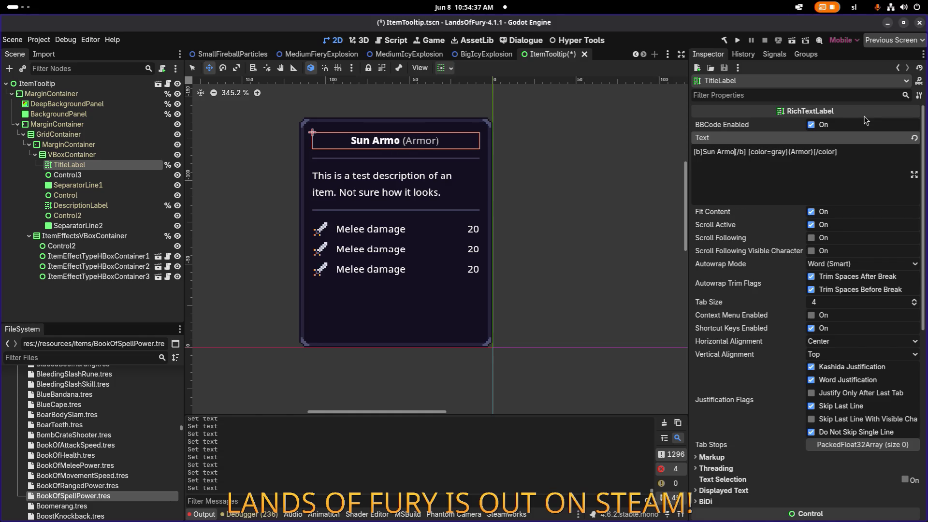
key(ctrl+shift+Left)
key(ctrl+shift+Left)
text(Iron P)
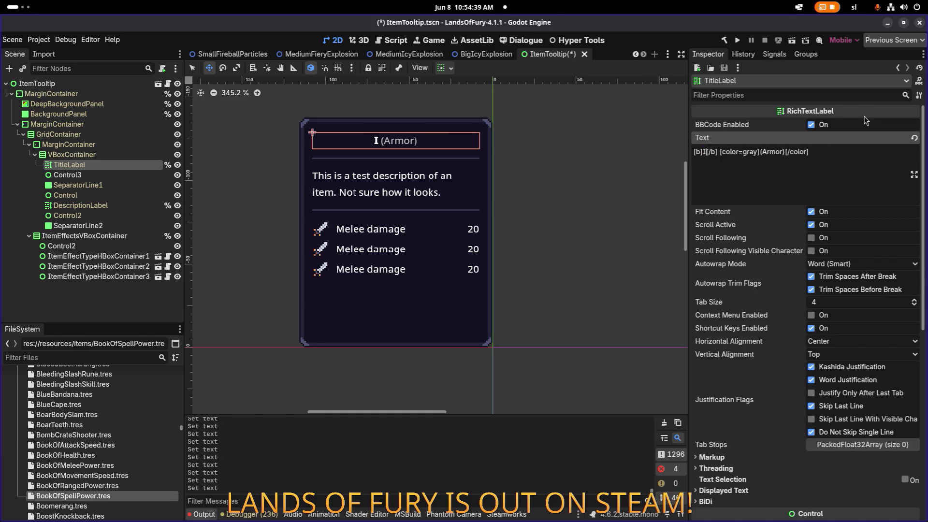
text(late)
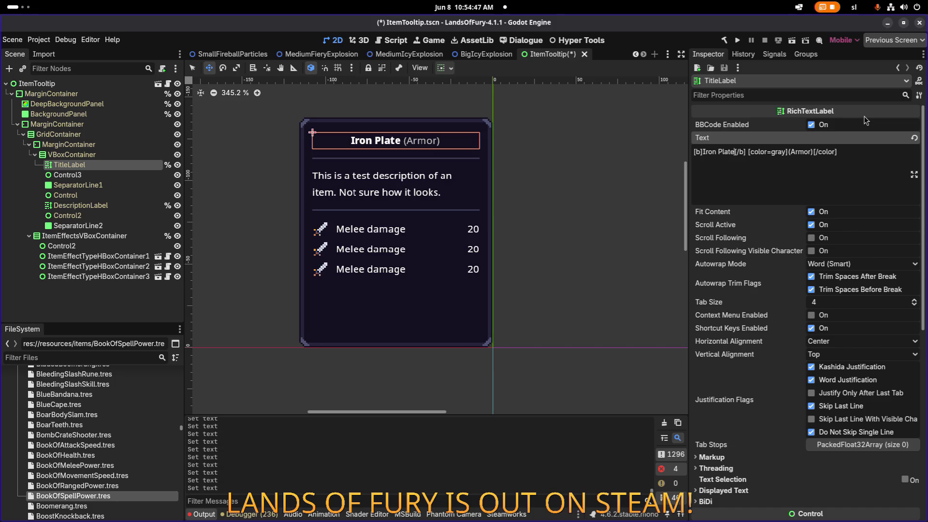
scroll(580, 130, down, 5)
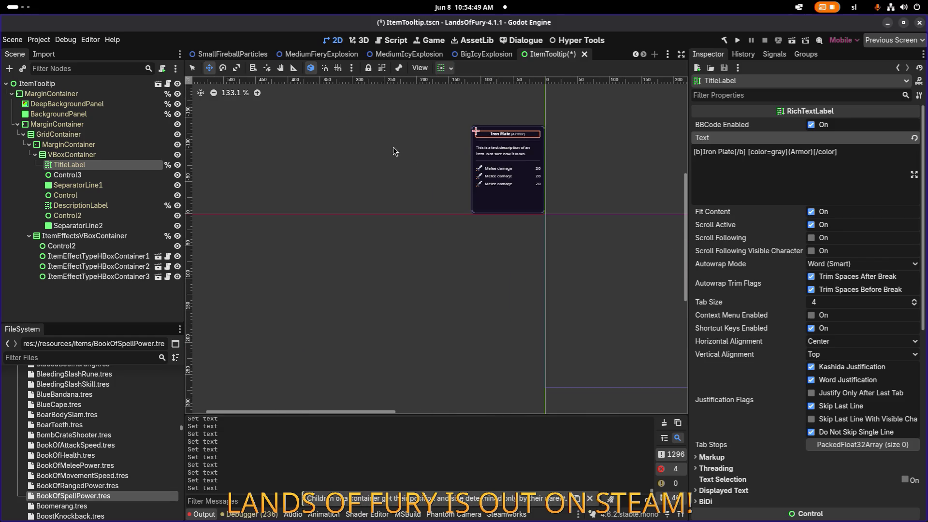
scroll(393, 147, up, 5)
click(140, 155)
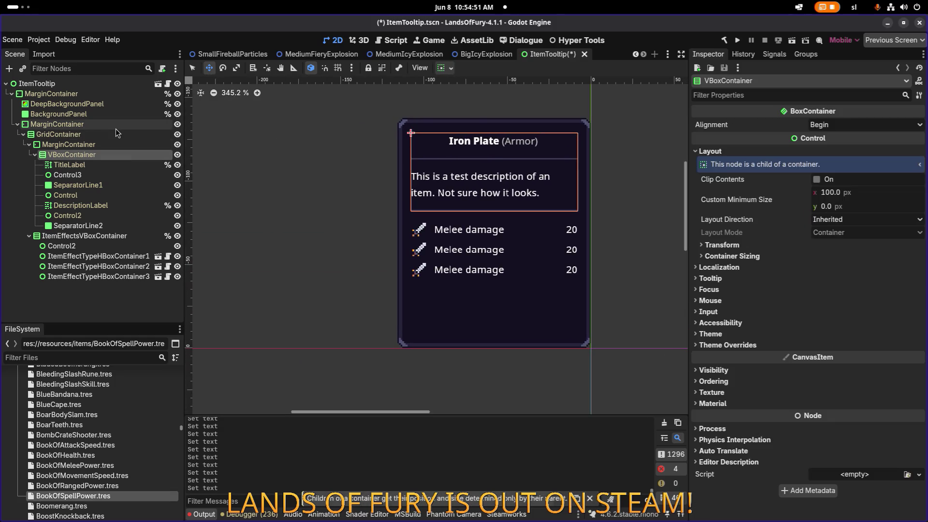
click(115, 128)
click(110, 176)
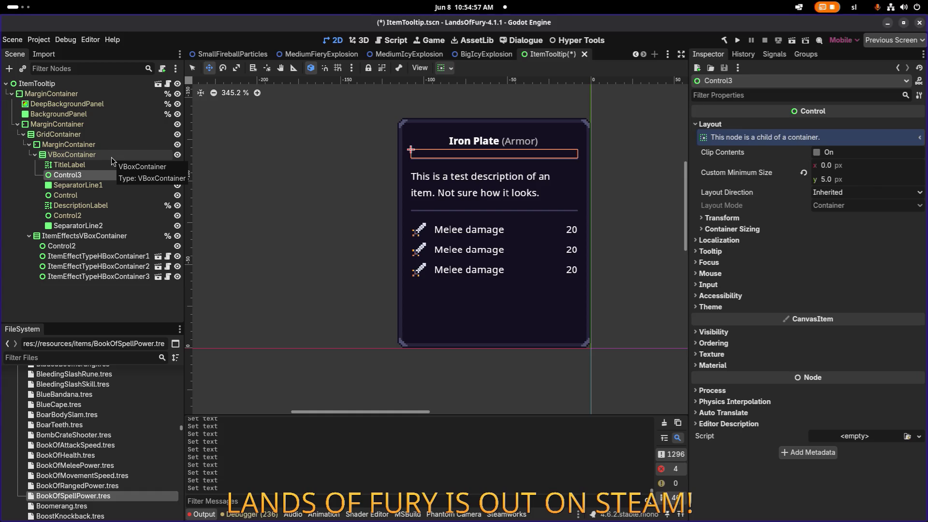
drag(387, 166, 328, 183)
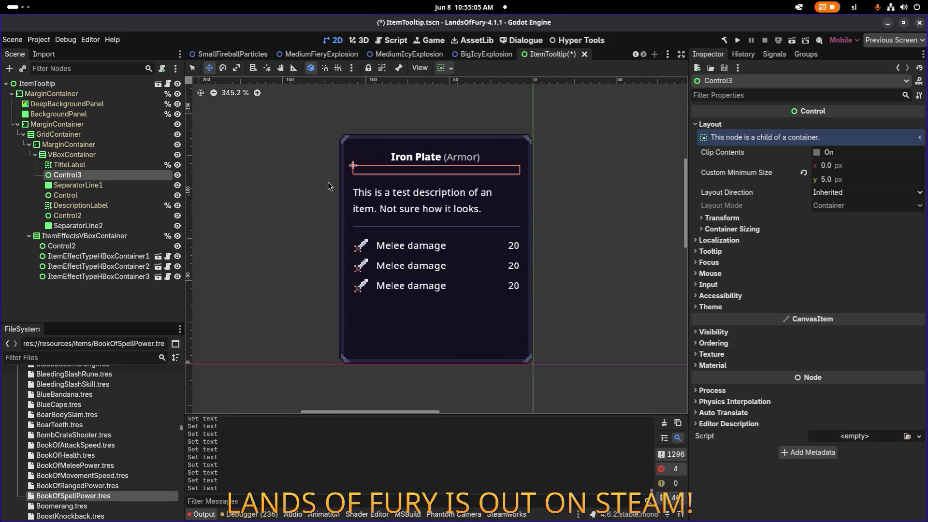
click(131, 125)
click(126, 82)
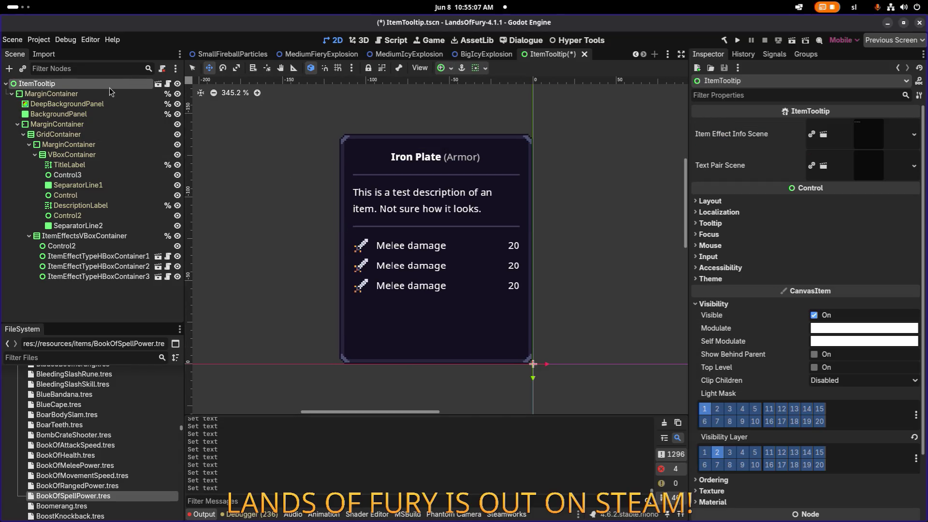
click(103, 94)
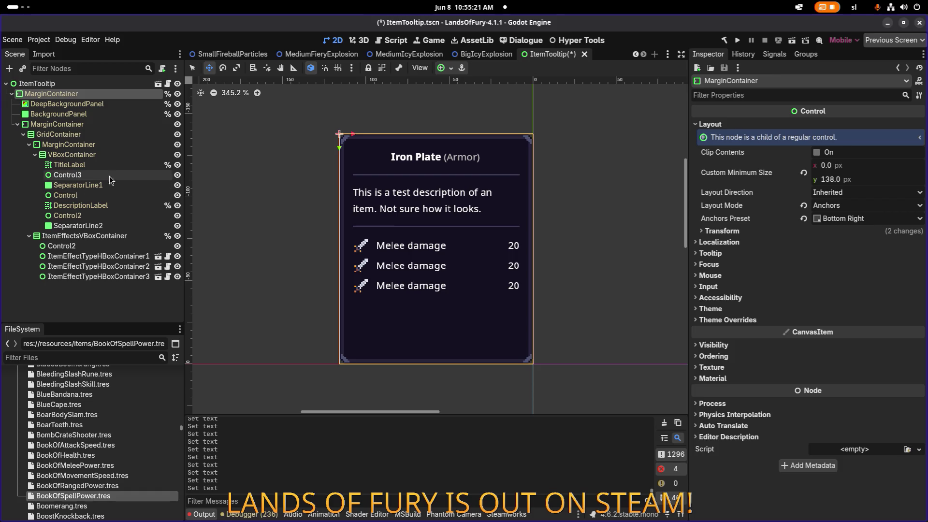
click(114, 154)
click(80, 125)
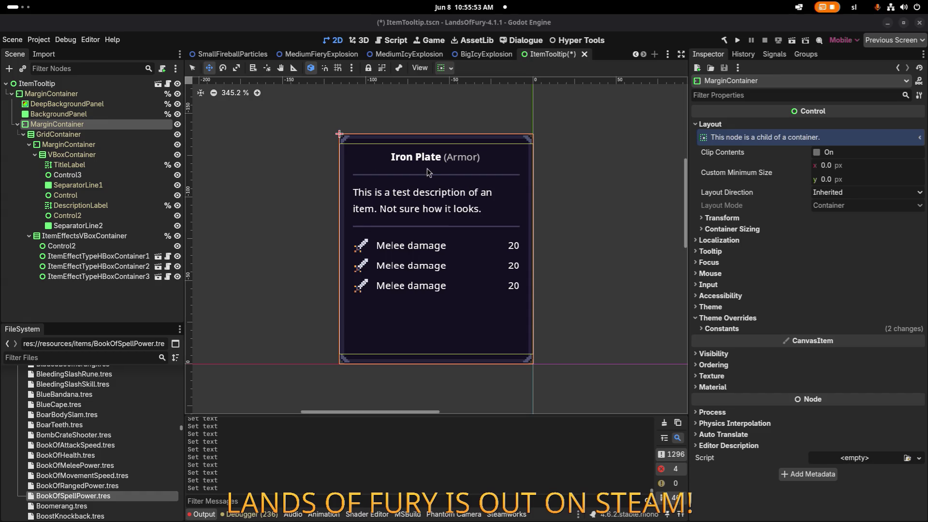
click(123, 175)
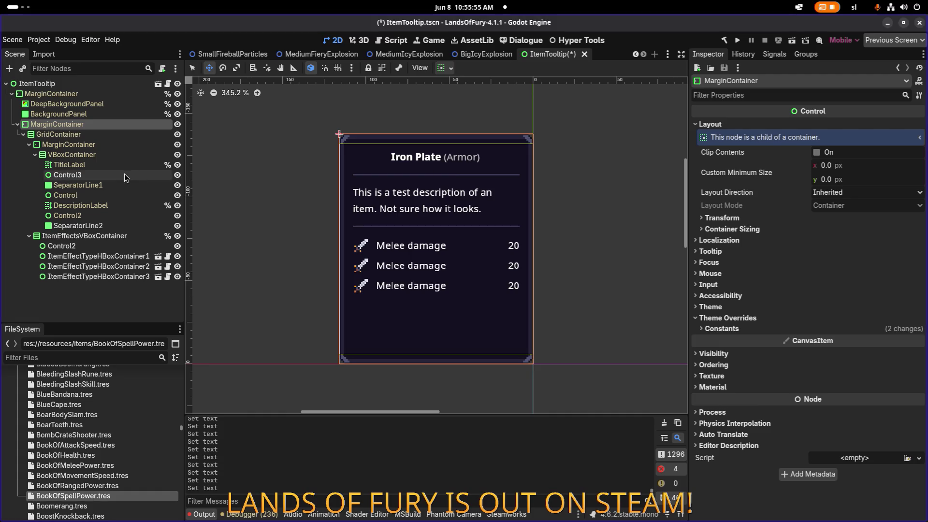
- Select the TitleLabel node in the scene tree
click(93, 226)
click(94, 206)
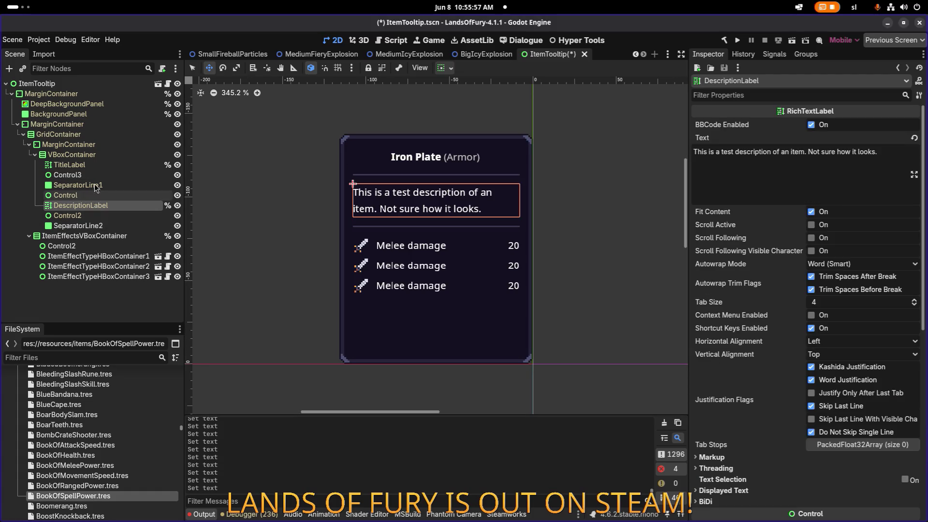
click(95, 175)
click(135, 165)
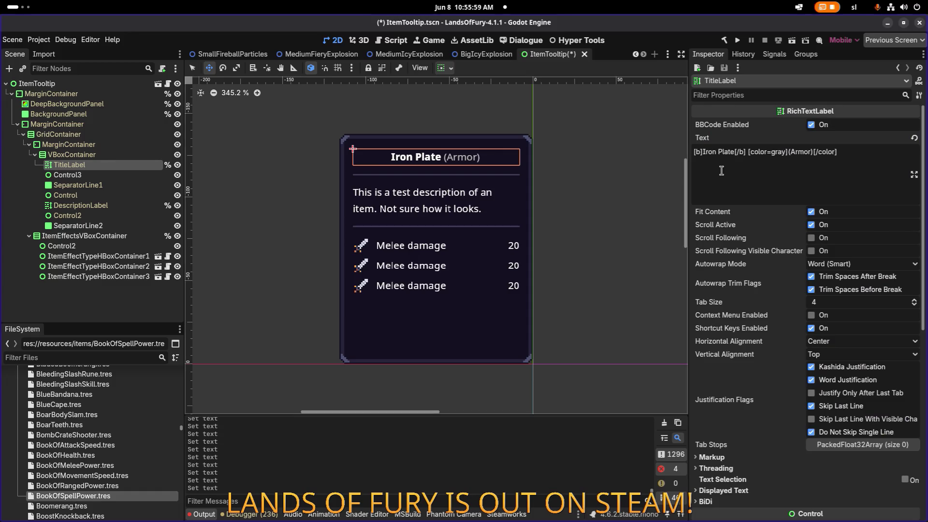
- Change the [color=gray] tags around (Armor) in TitleLabel's text to [img]…[/img]
click(742, 152)
double_click(762, 151)
text(img)
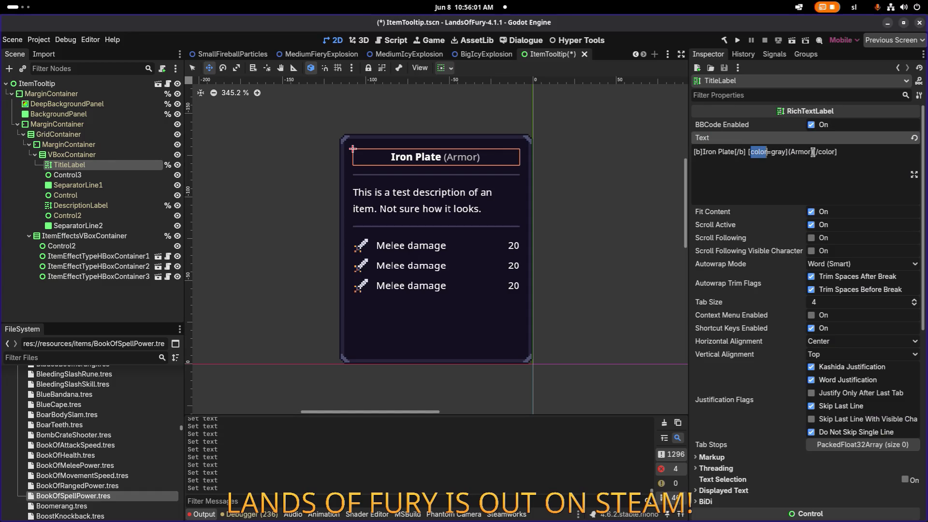
key(Right)
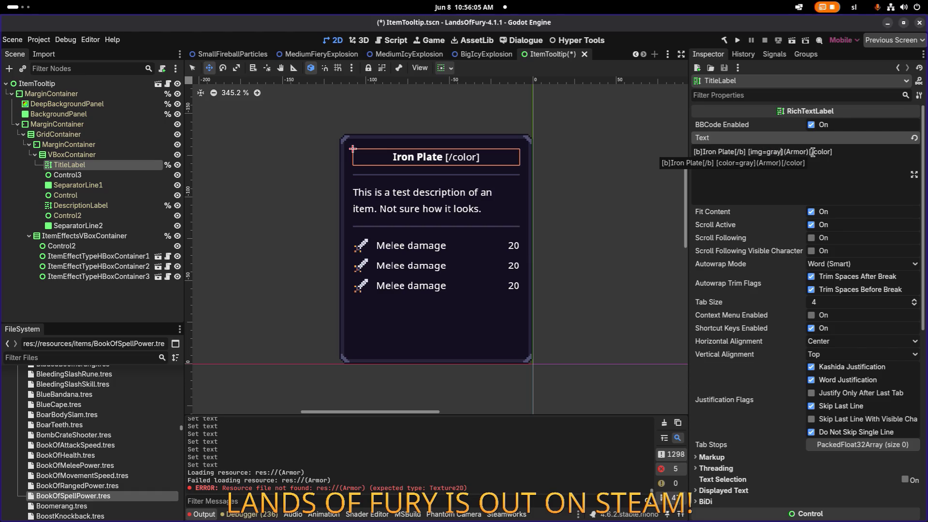
key(Delete)
key(Delete)
key(Delete)
key(BackSpace)
double_click(812, 151)
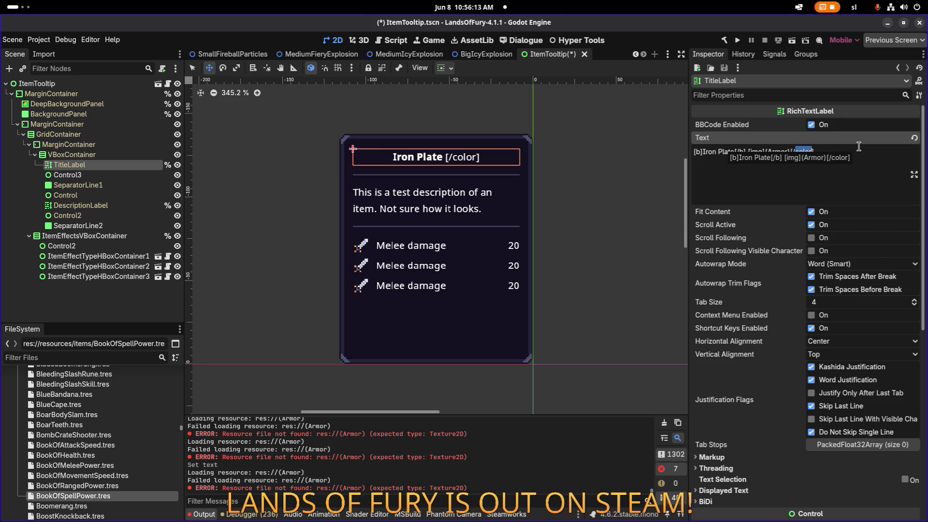
text(img)
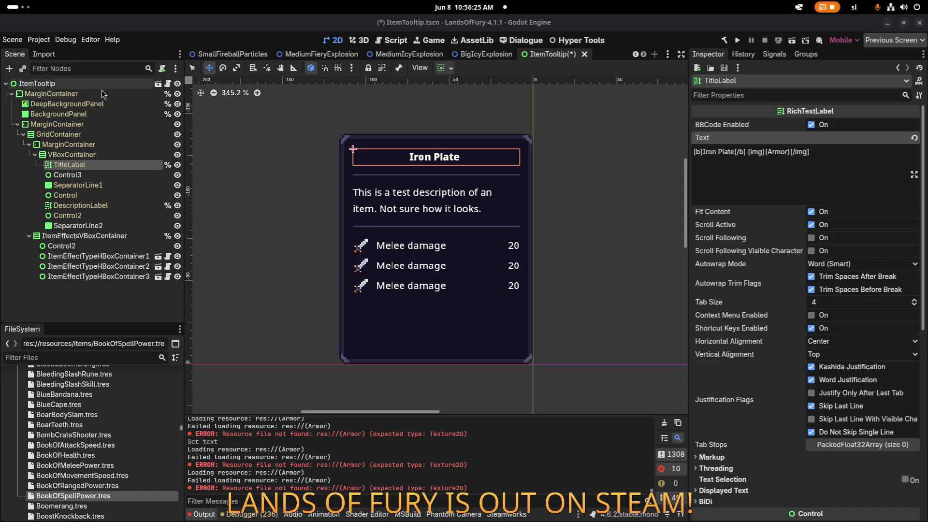
double_click(777, 152)
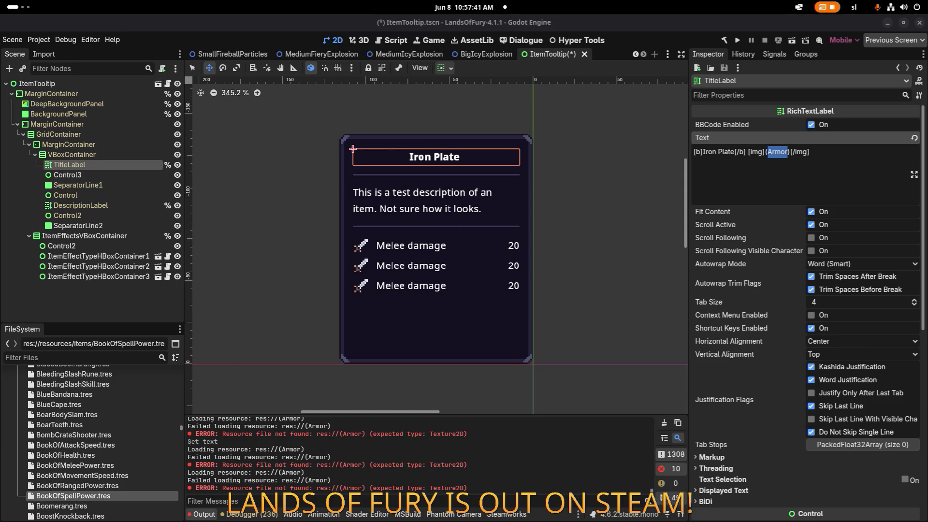
- Filter the FileSystem for 'ui_s' and copy the ui_small_bomb.tres path
click(96, 357)
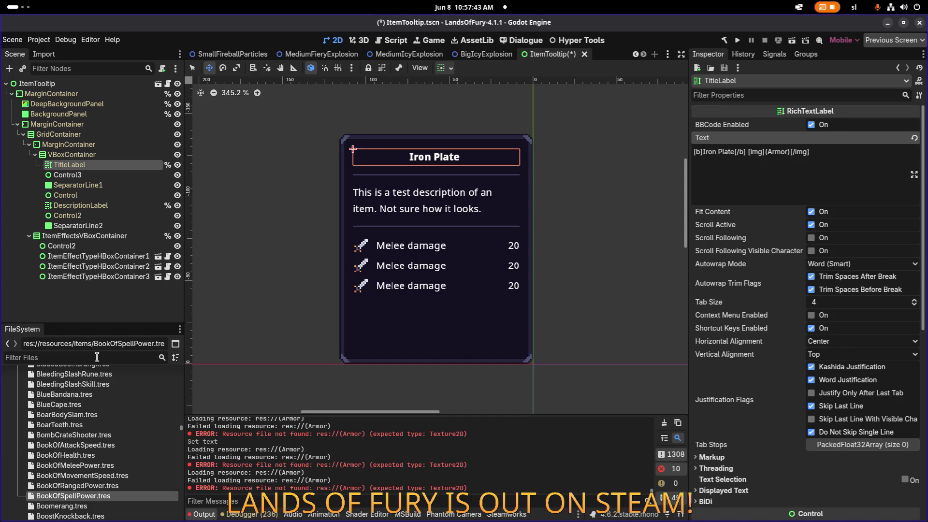
text(ui)
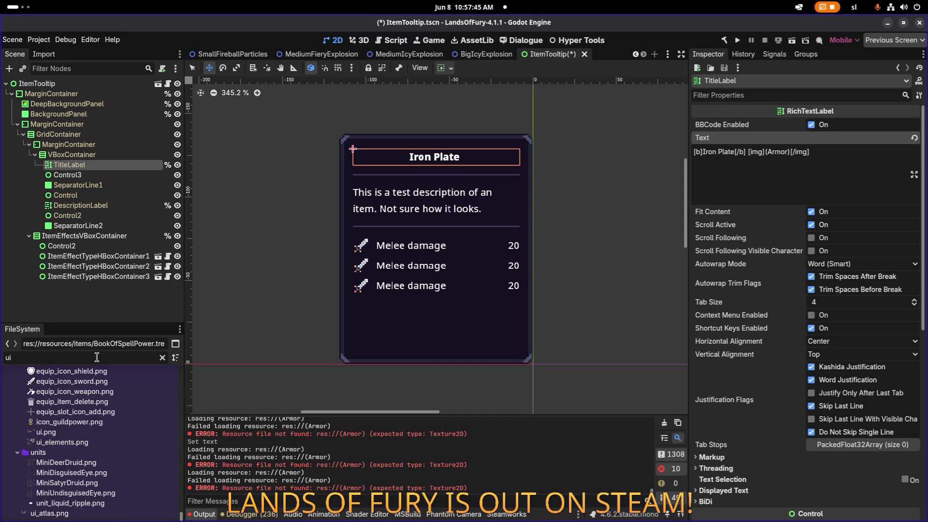
text(_s)
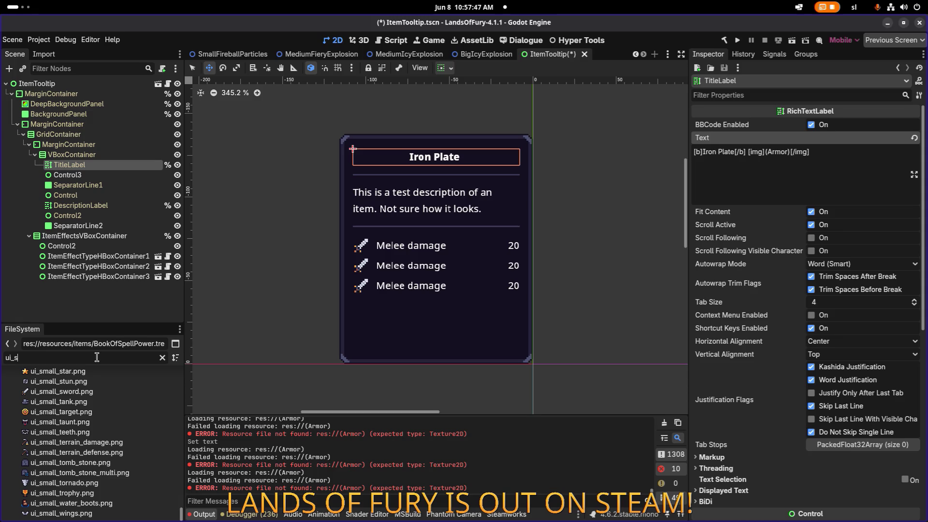
scroll(77, 438, up, 3)
scroll(106, 447, up, 3)
drag(181, 505, 163, 362)
scroll(164, 381, down, 5)
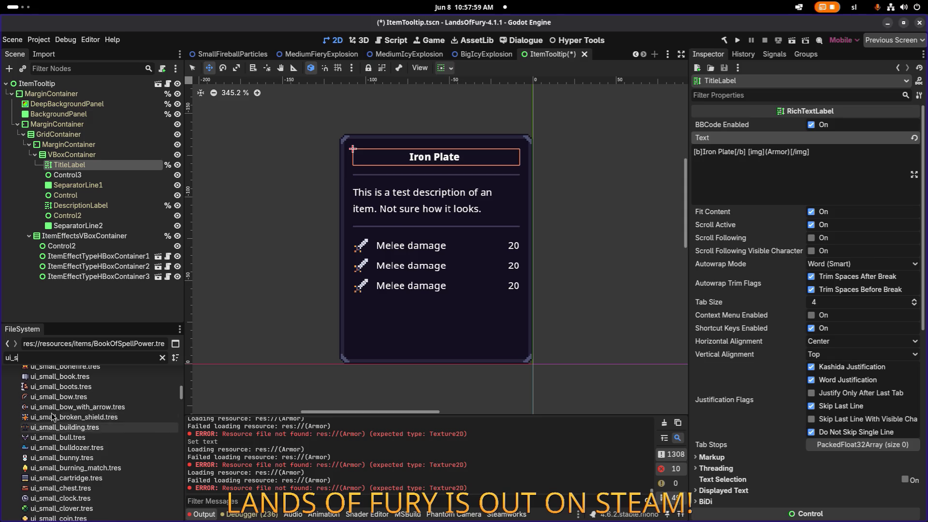
scroll(54, 399, up, 2)
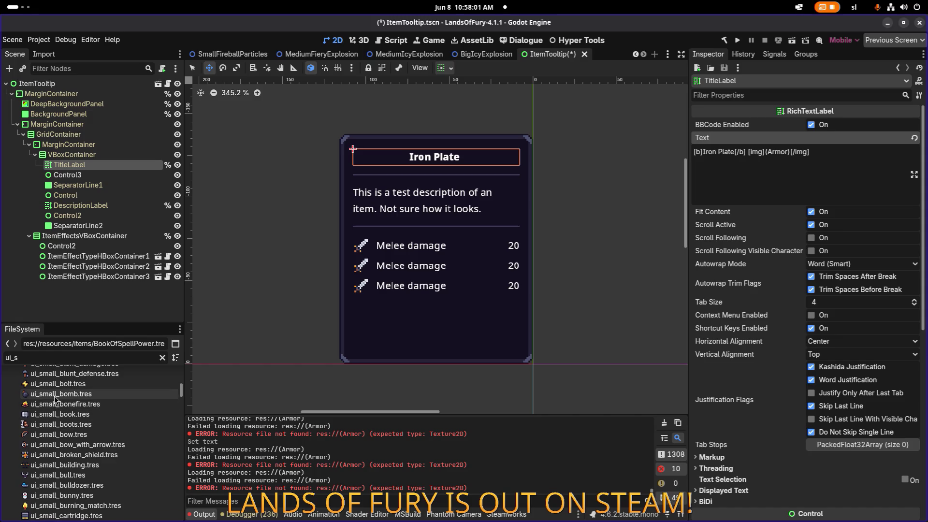
right_click(57, 396)
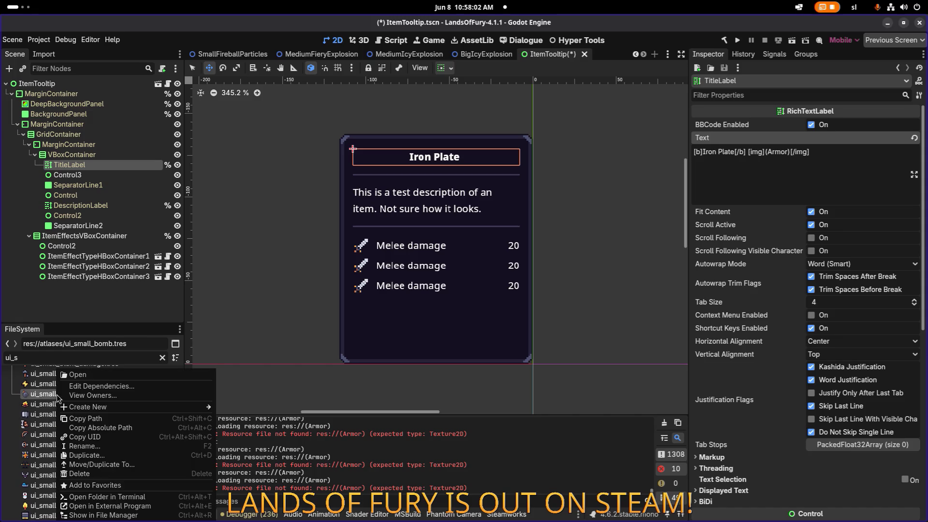
click(122, 418)
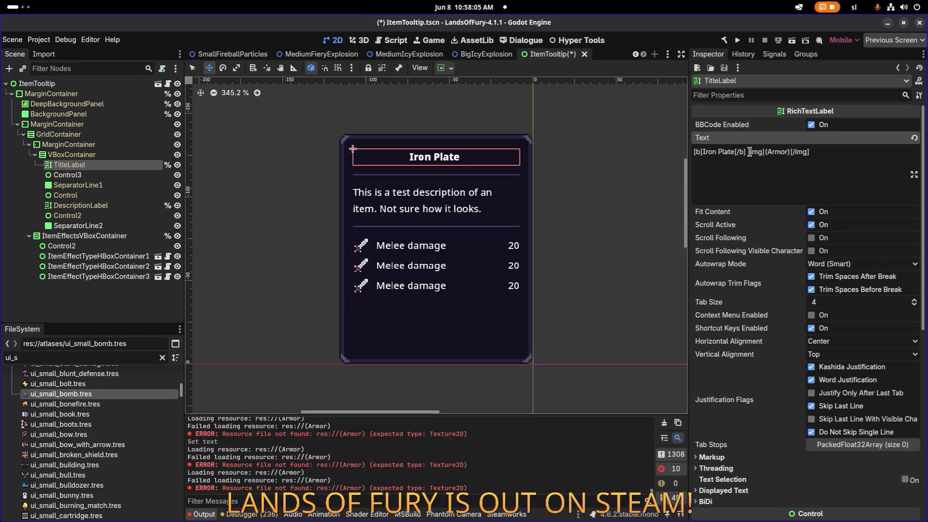
- Paste the bomb path into the img tag, then delete the trailing tag, leaving bold Iron Plate
double_click(777, 152)
key(BackSpace)
key(BackSpace)
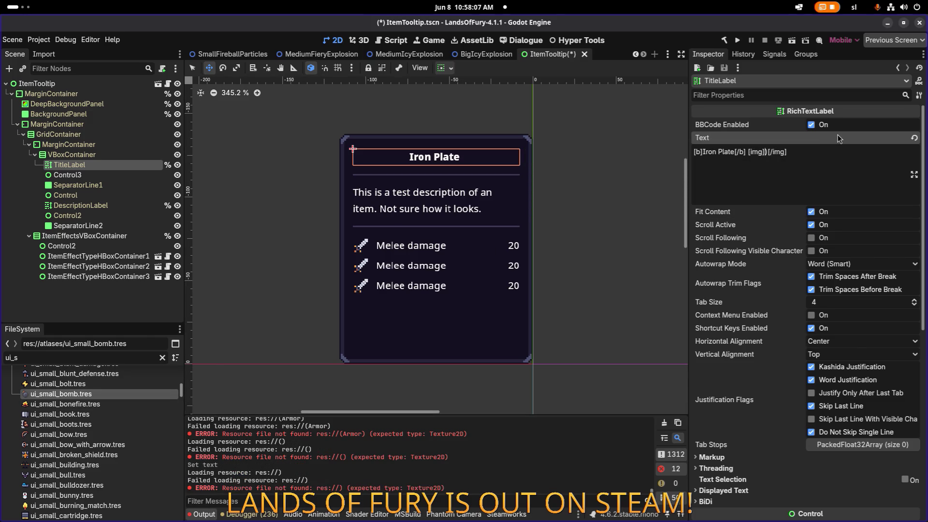
key(BackSpace)
text(res://atlases/ui_small_bomb.tres)
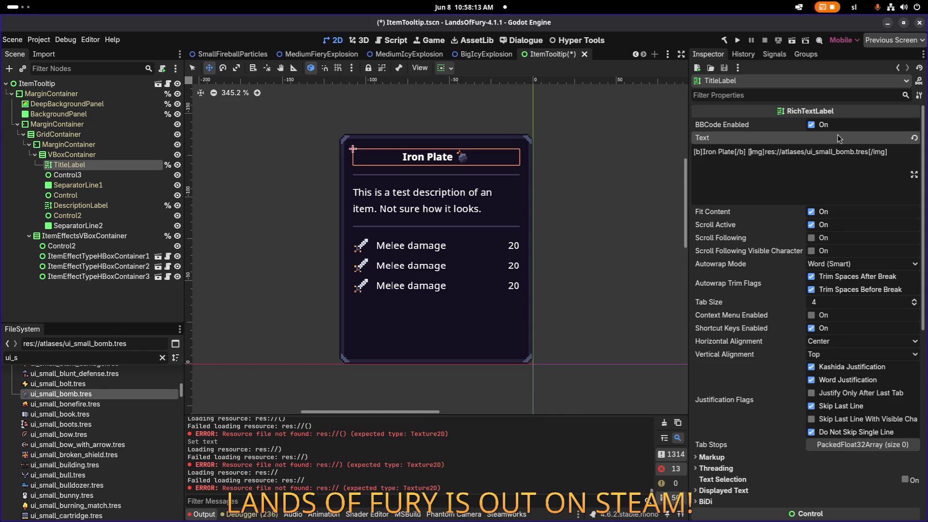
key(shift+End)
key(ctrl+c)
key(BackSpace)
key(BackSpace)
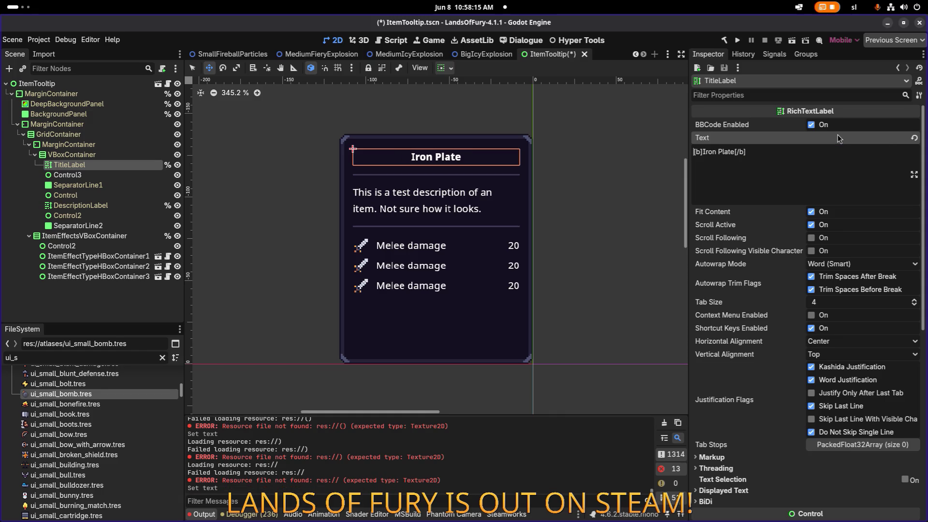
- Paste the bomb img tag back into the title and copy the ui_small_helmet.tres path
key(ctrl+v)
key(ctrl+v)
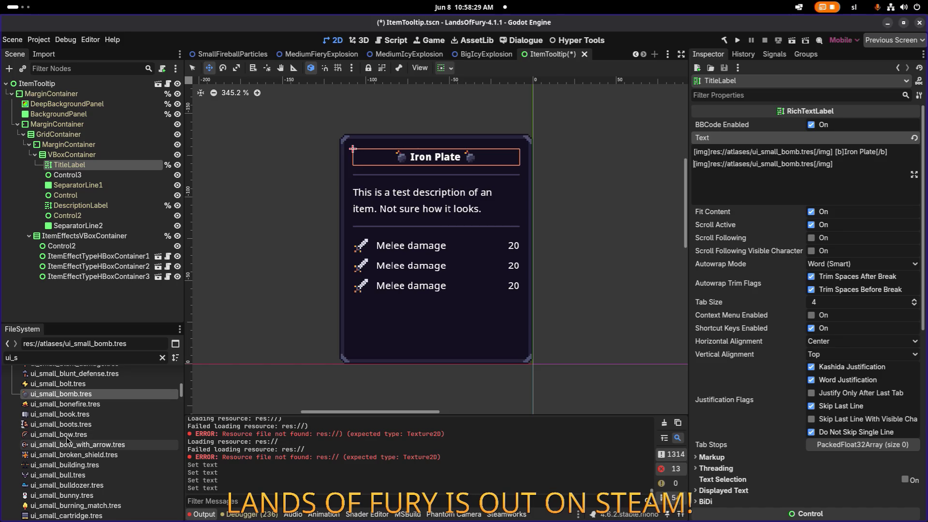
scroll(66, 437, down, 5)
scroll(67, 434, down, 6)
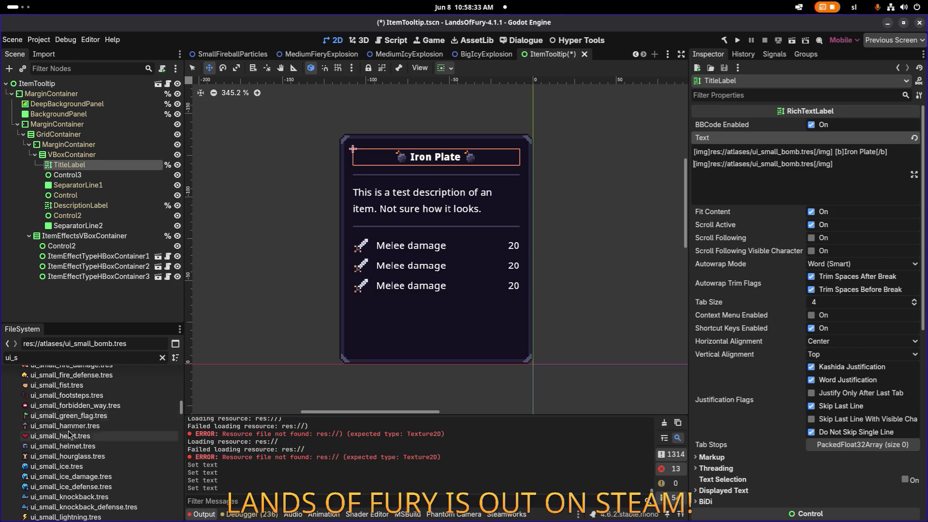
right_click(58, 449)
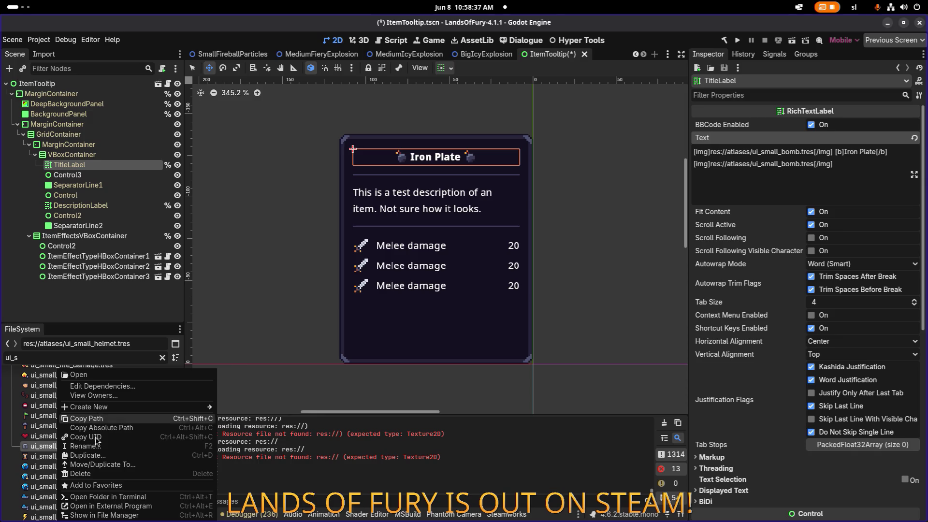
click(103, 419)
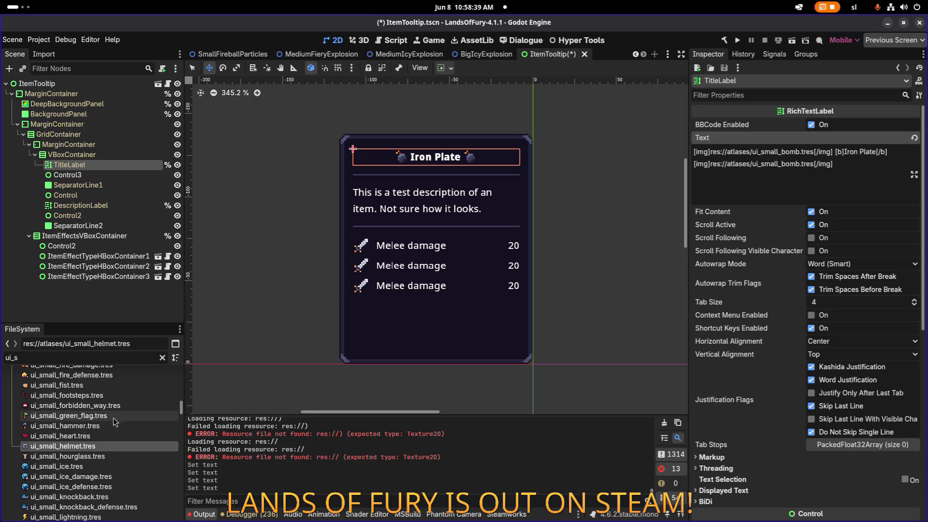
- Replace the bomb path with the helmet path and trim the leading image tag
click(800, 151)
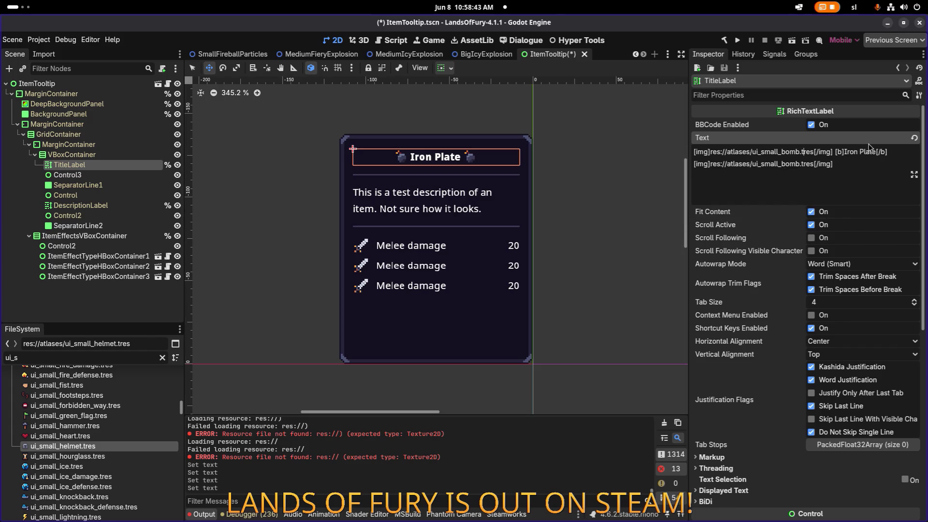
key(ctrl+shift+Left)
key(ctrl+shift+Left)
key(ctrl+shift+Left)
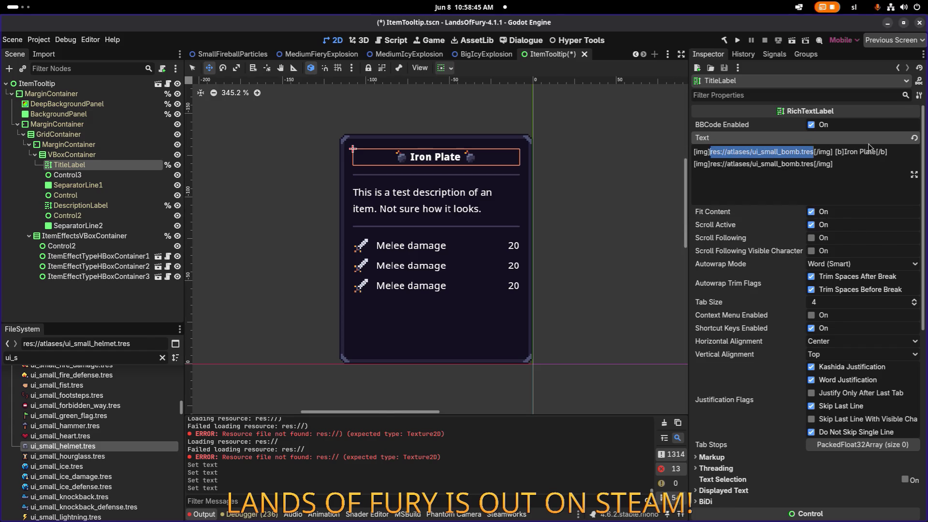
text(res://atlases/ui_small_helmet.tres)
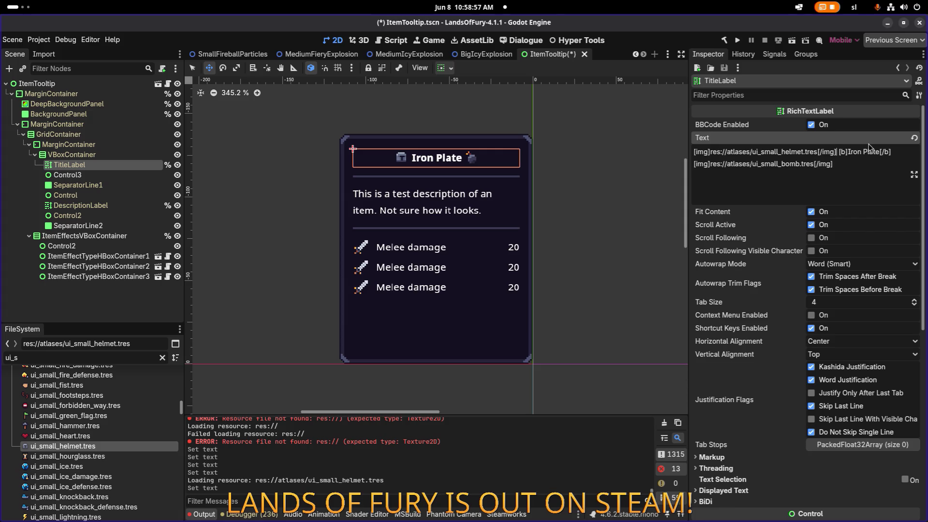
key(shift+Home)
key(BackSpace)
key(Delete)
key(ctrl+Right)
key(ctrl+Right)
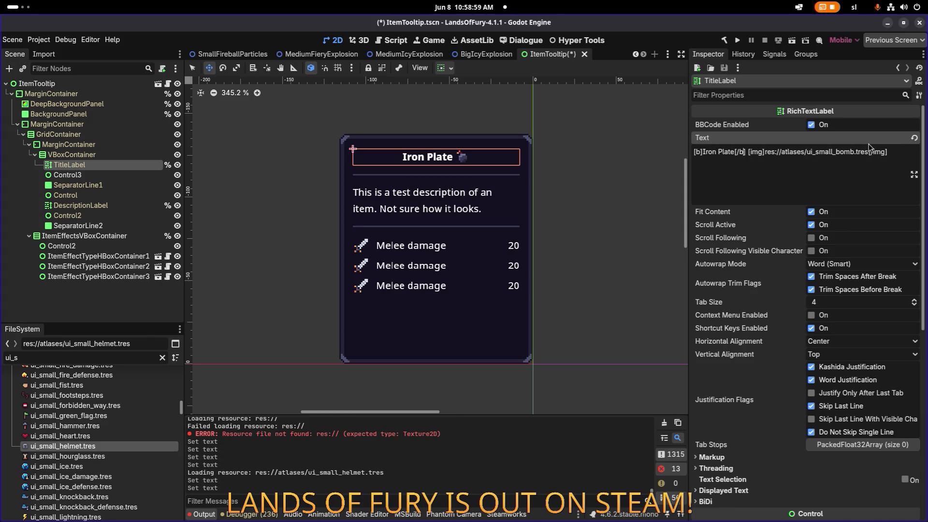
key(ctrl+z)
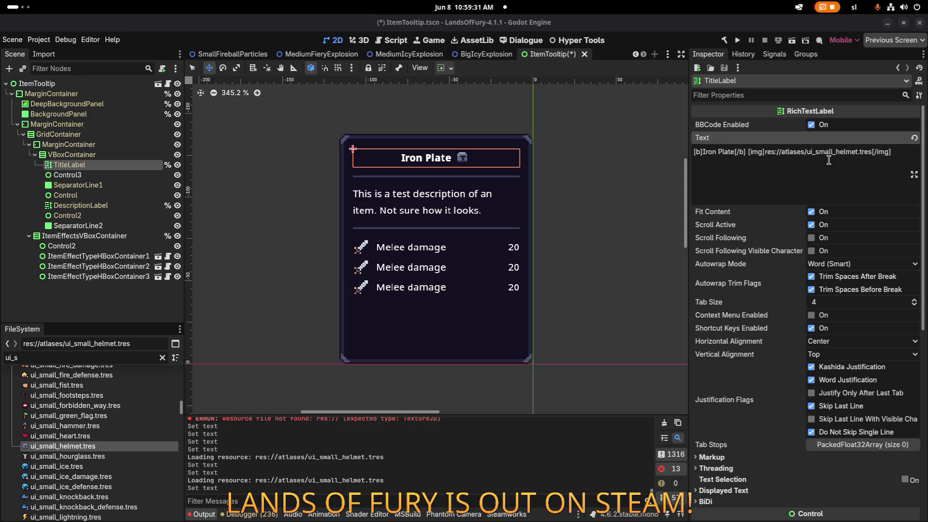
click(762, 151)
text({valign})
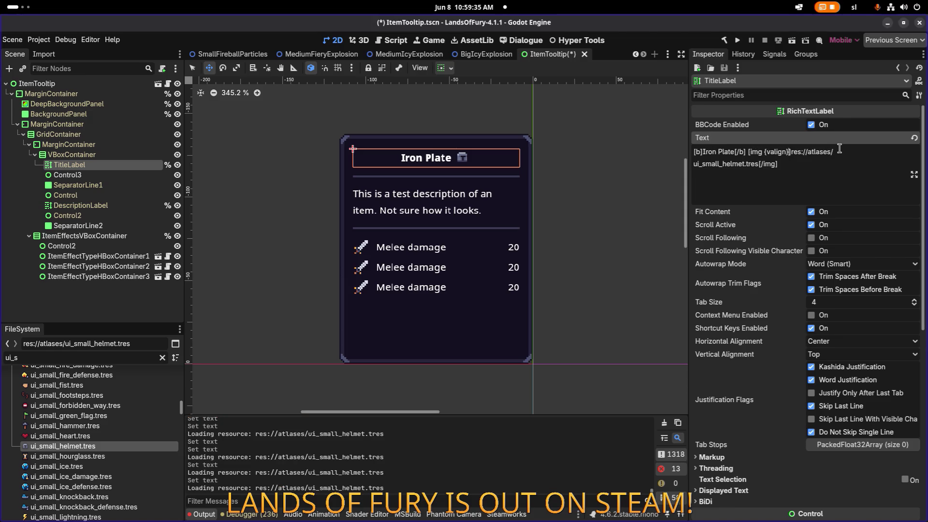
double_click(778, 152)
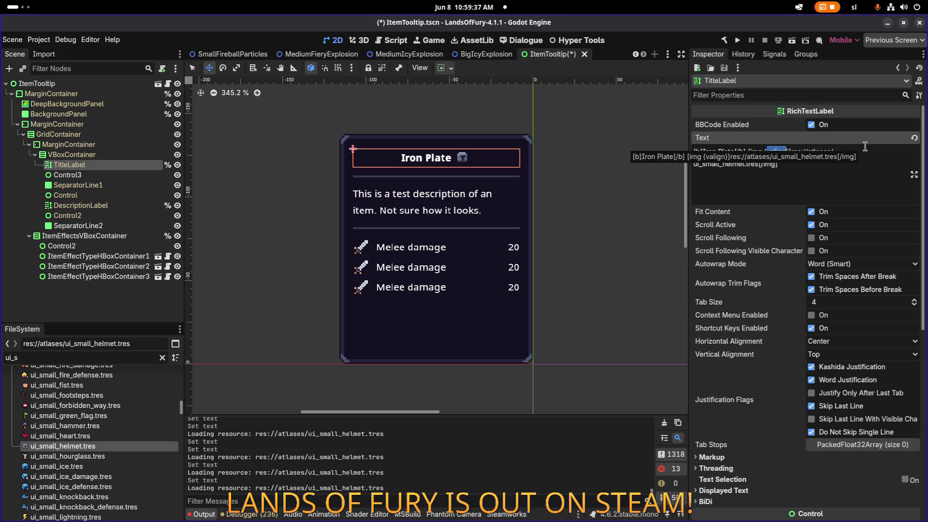
key(BackSpace)
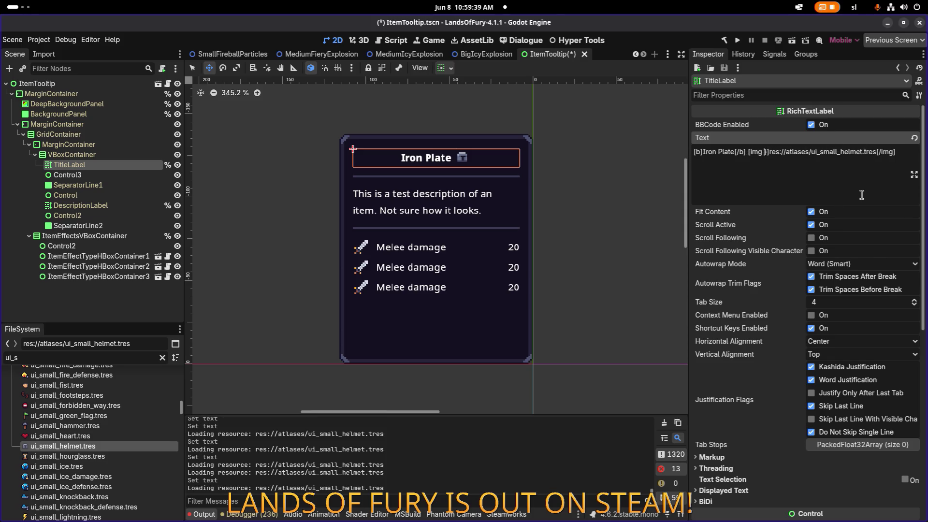
key(BackSpace)
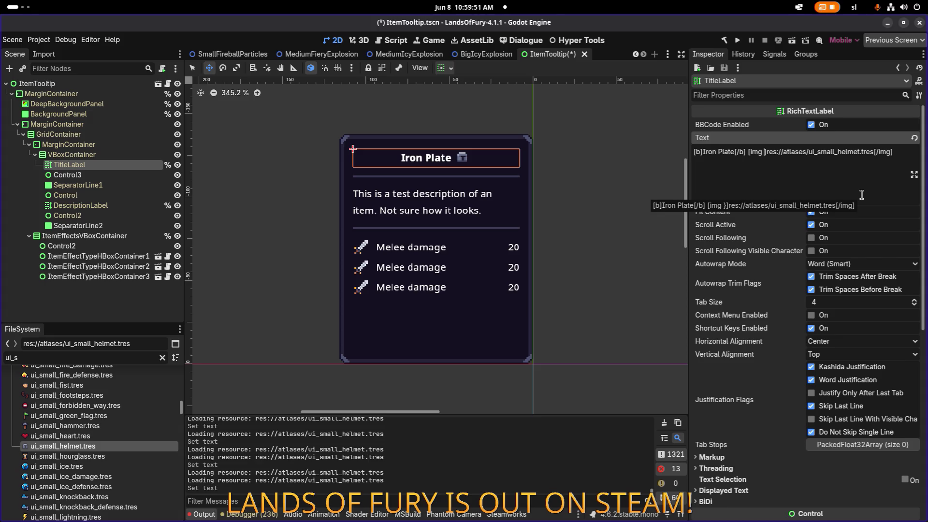
text(center)
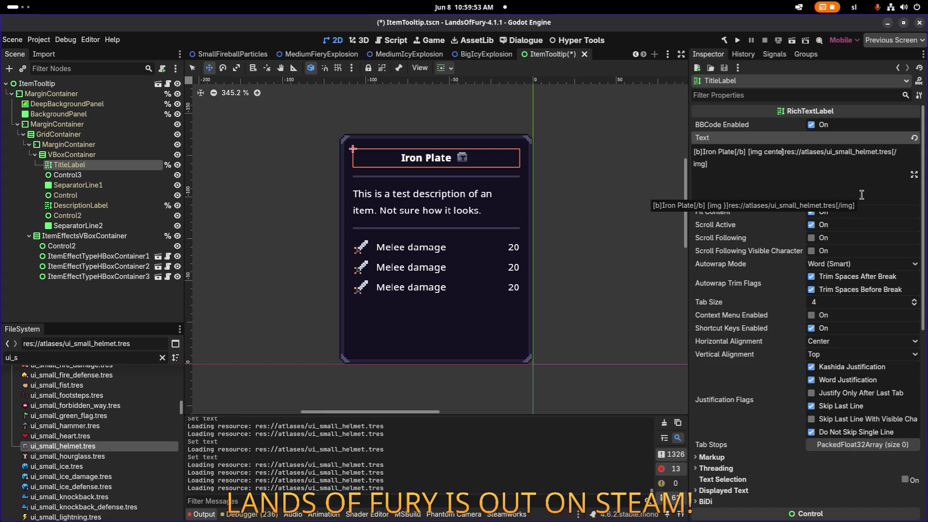
key(ctrl+shift+Left)
text(middle)
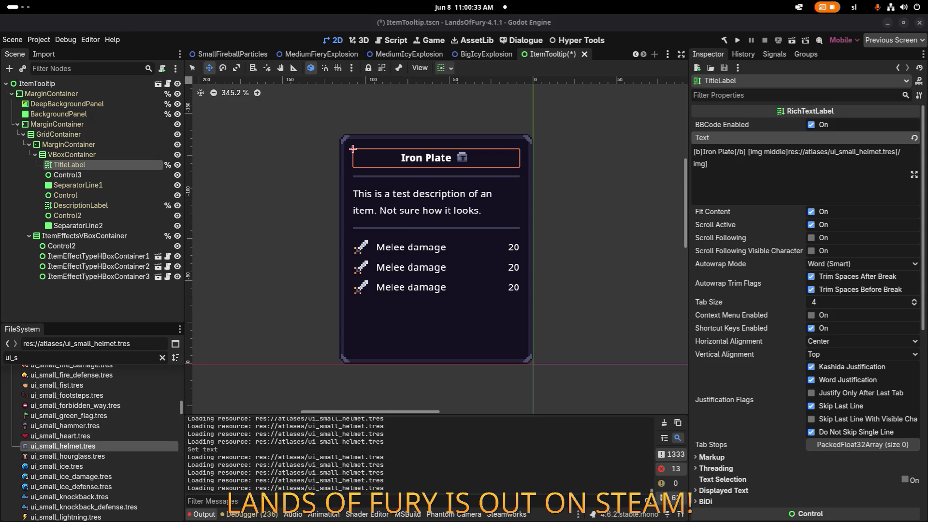
scroll(531, 135, up, 1)
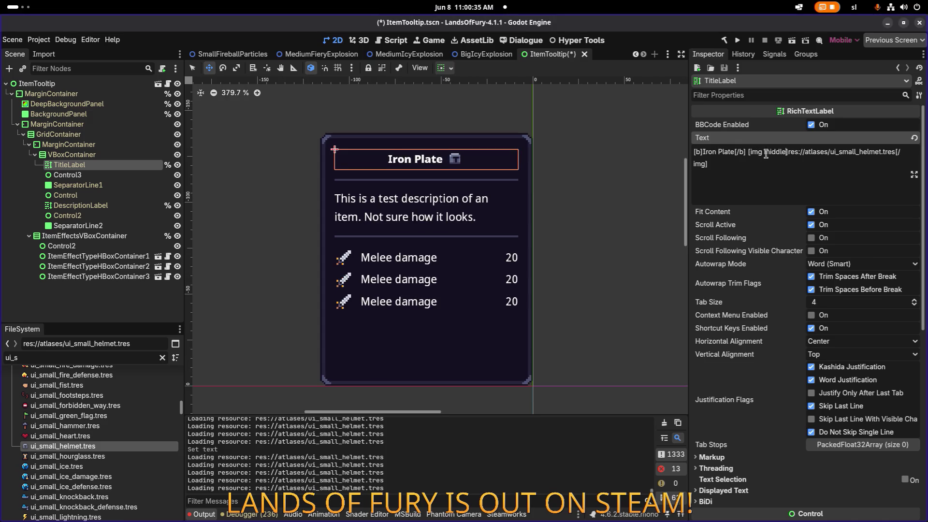
key(BackSpace)
text(=)
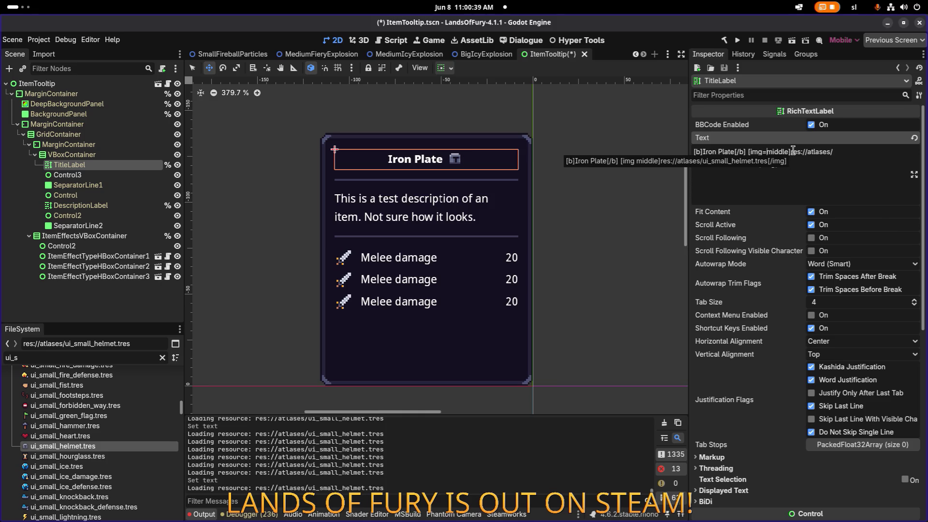
key(ctrl+shift+Right)
text(center)
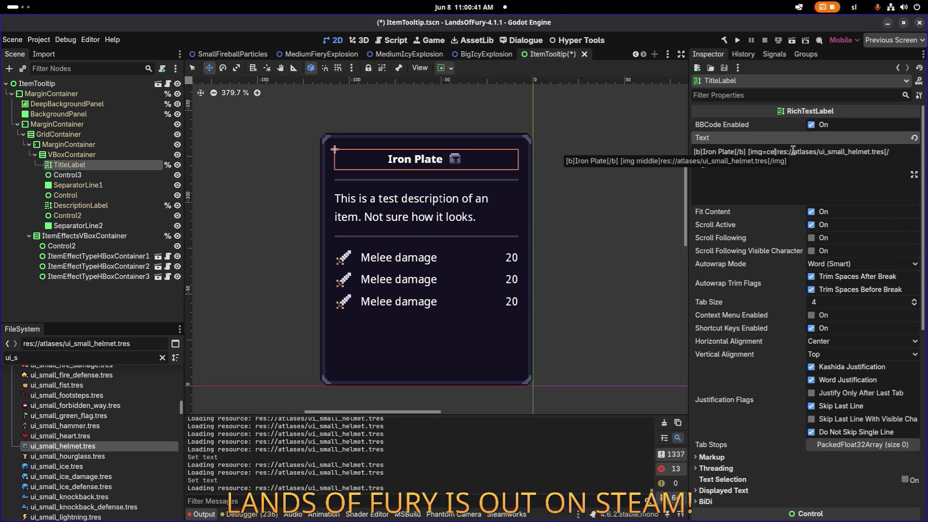
key(ctrl+shift+Left)
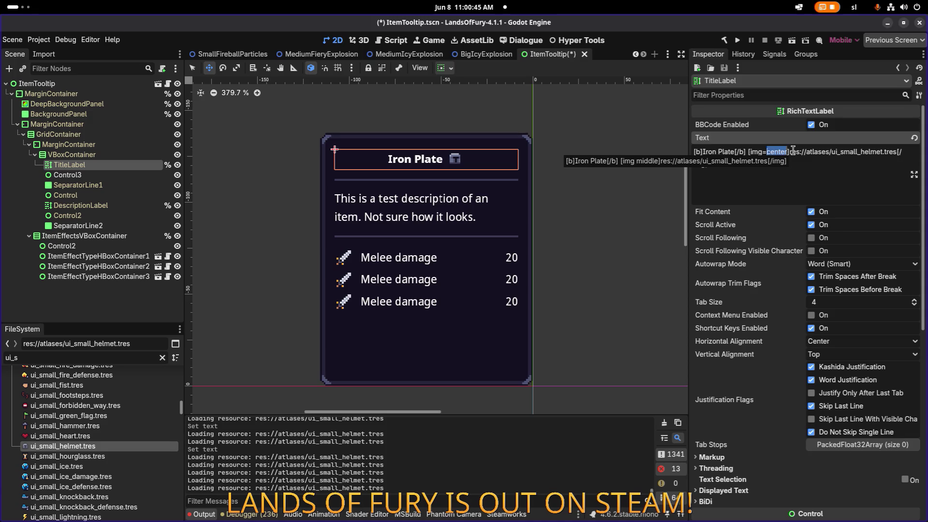
scroll(462, 158, up, 12)
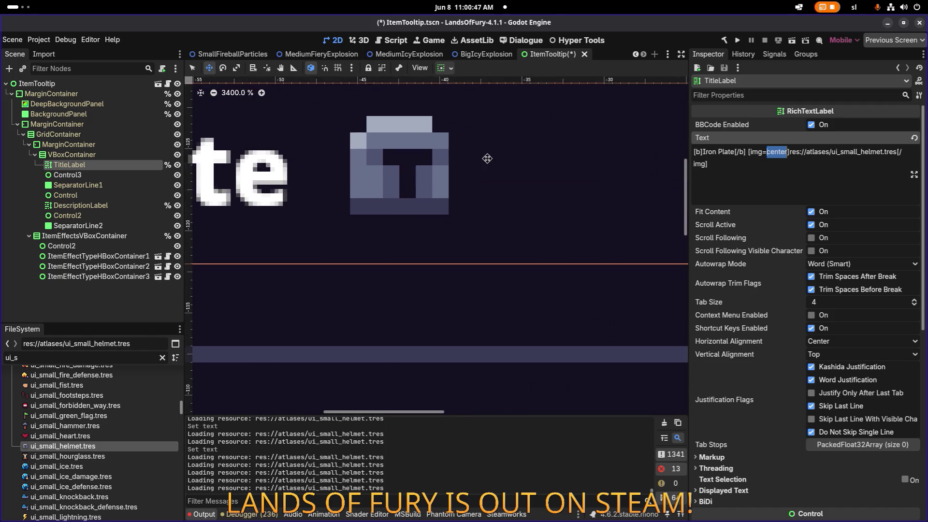
scroll(607, 184, down, 5)
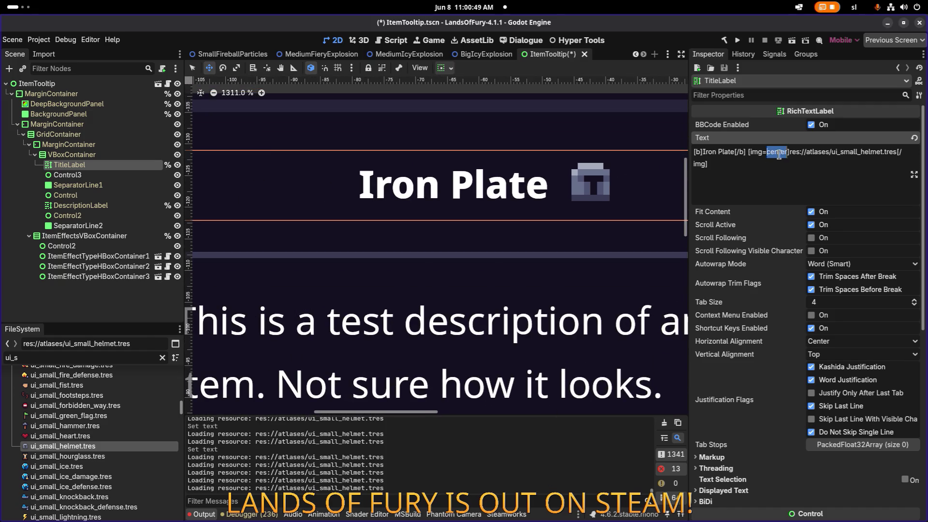
key(Right)
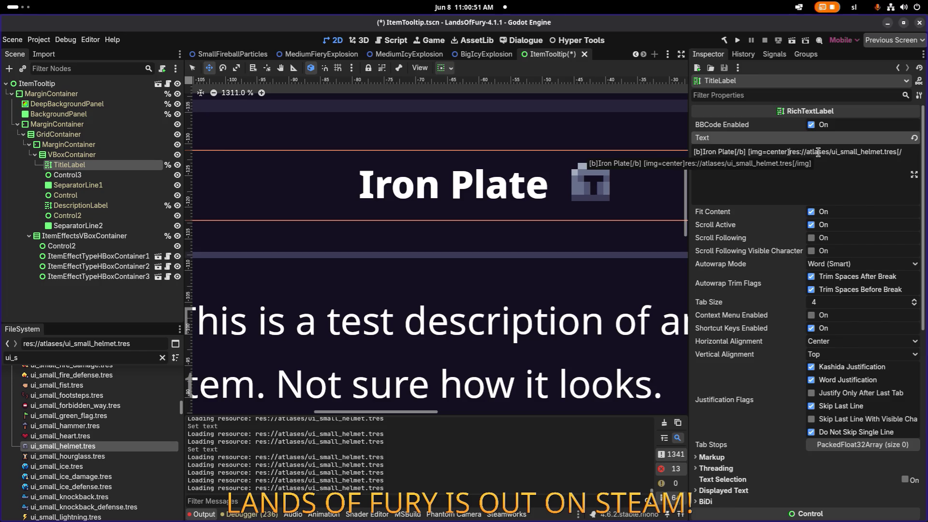
key(ctrl+shift+Left)
key(BackSpace)
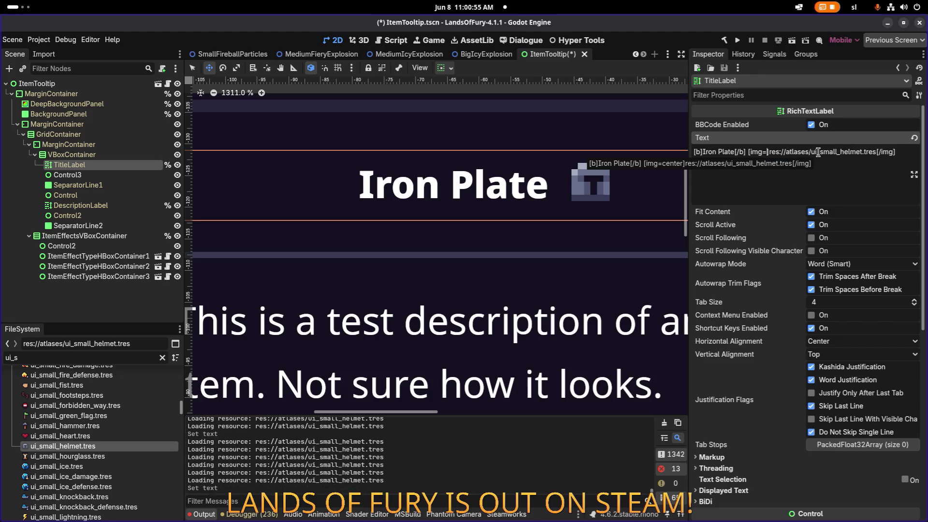
key(ctrl+z)
key(ctrl+shift+Left)
key(ctrl+shift+Left)
key(shift+Right)
key(shift+Right)
key(shift+Right)
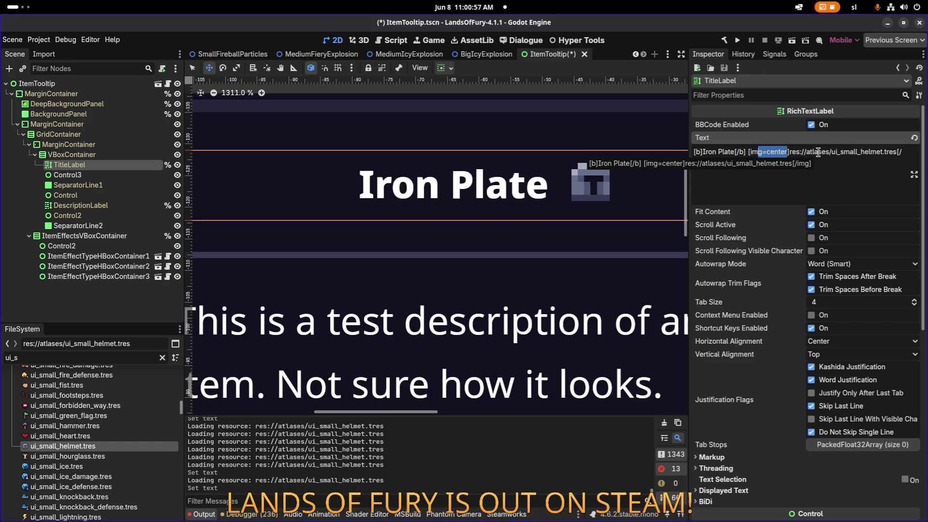
key(BackSpace)
scroll(595, 184, up, 5)
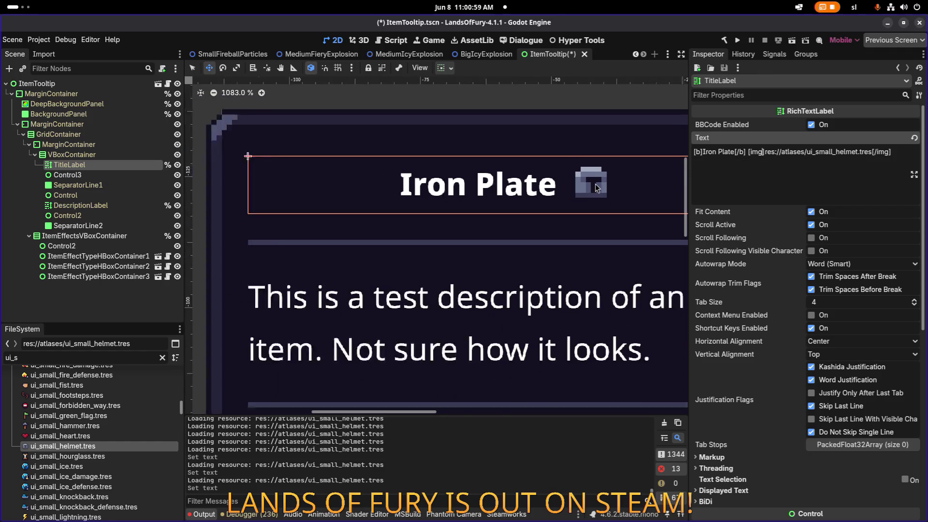
scroll(562, 215, down, 1)
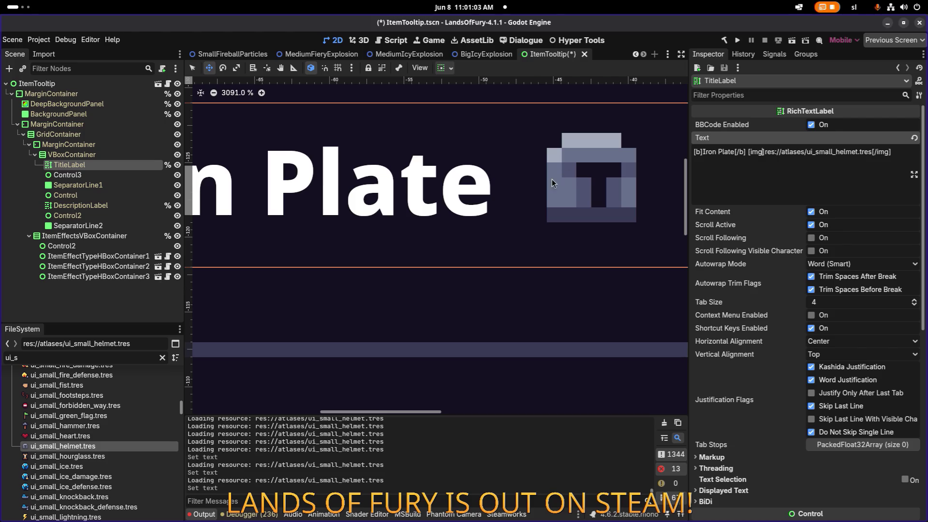
scroll(534, 202, down, 14)
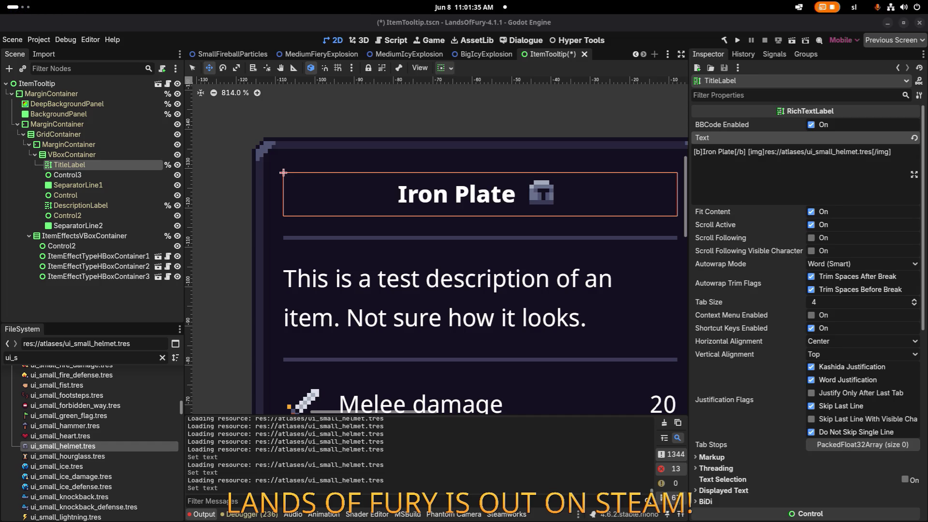
scroll(361, 170, down, 8)
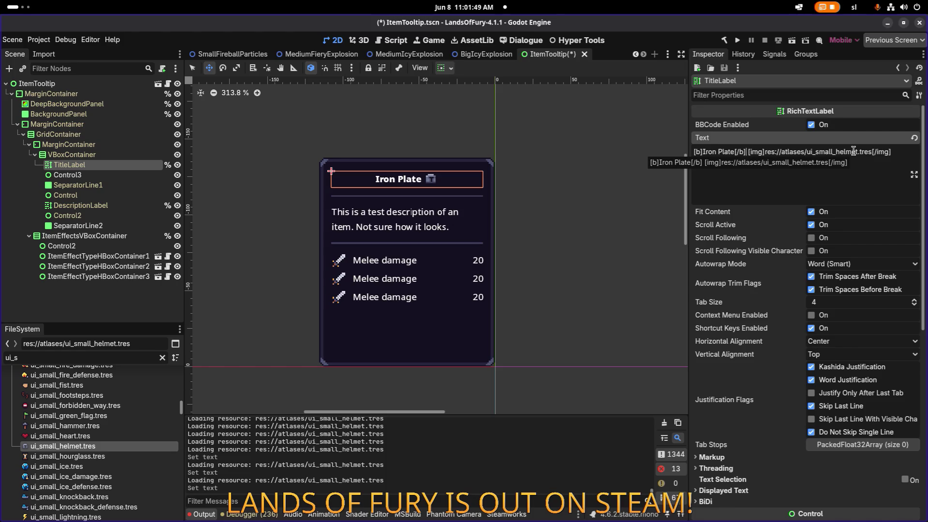
key(shift+End)
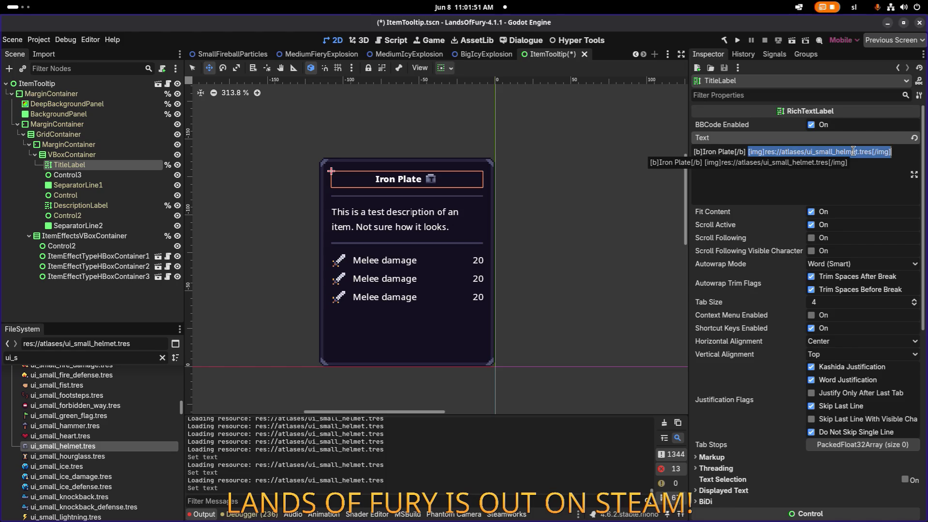
key(ctrl+c)
key(Home)
key(ctrl+v)
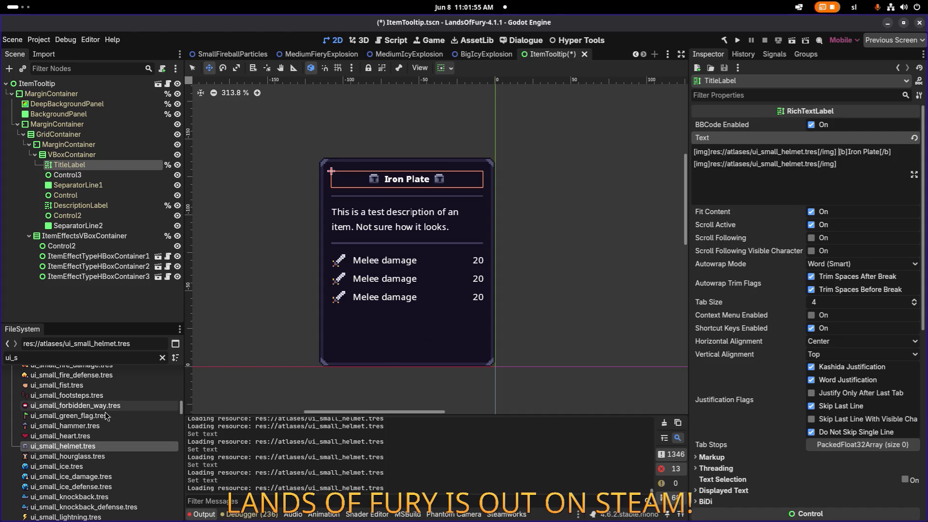
scroll(103, 421, down, 3)
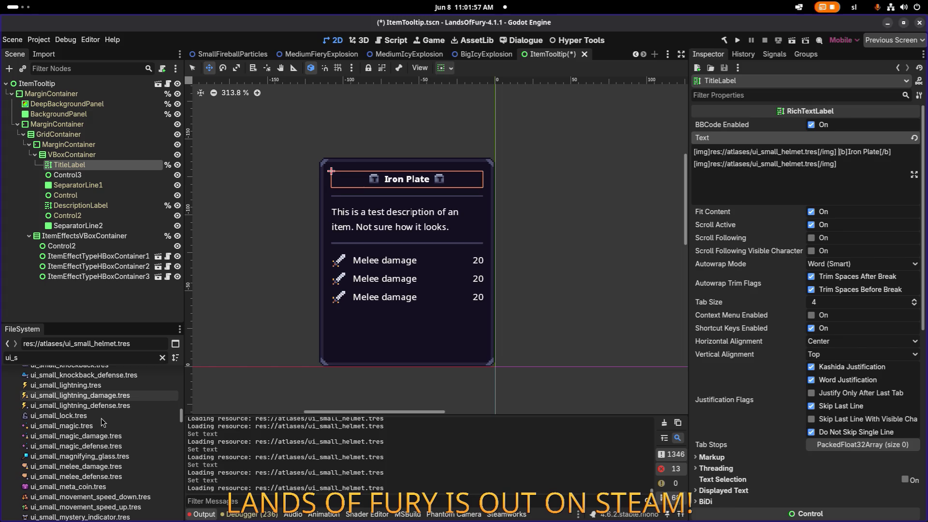
scroll(94, 424, down, 3)
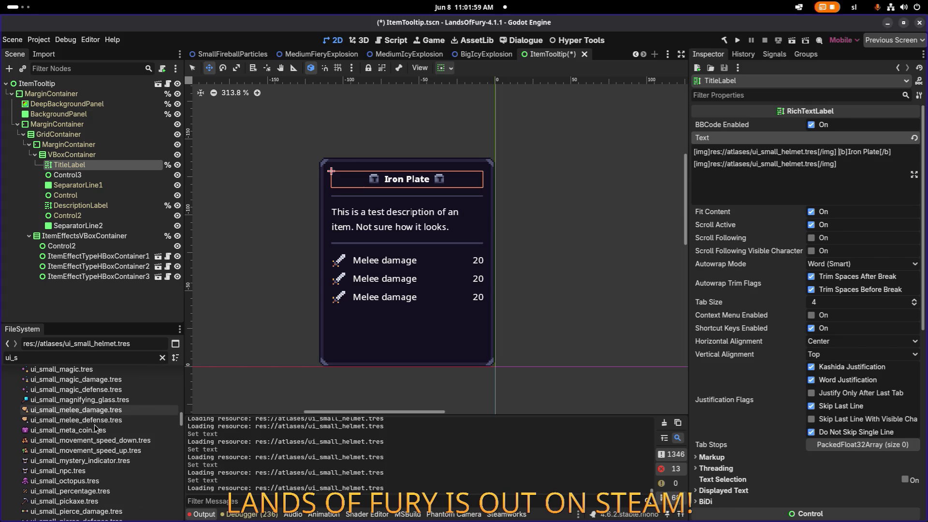
scroll(95, 425, down, 5)
scroll(94, 424, down, 7)
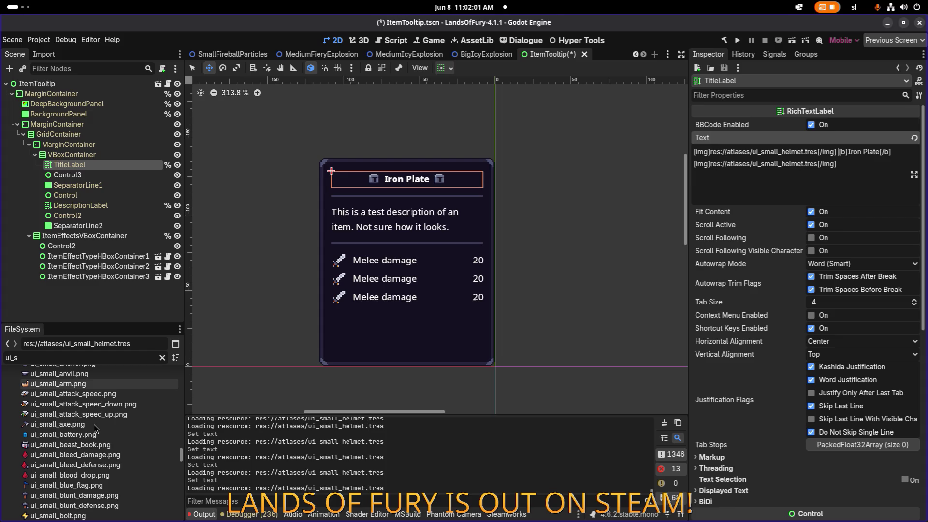
scroll(94, 424, up, 1)
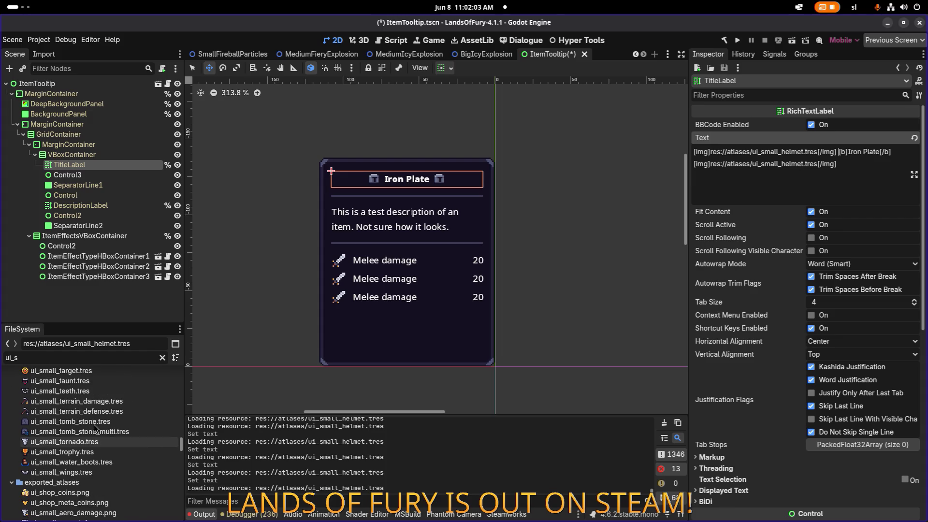
scroll(94, 424, up, 13)
scroll(95, 427, up, 2)
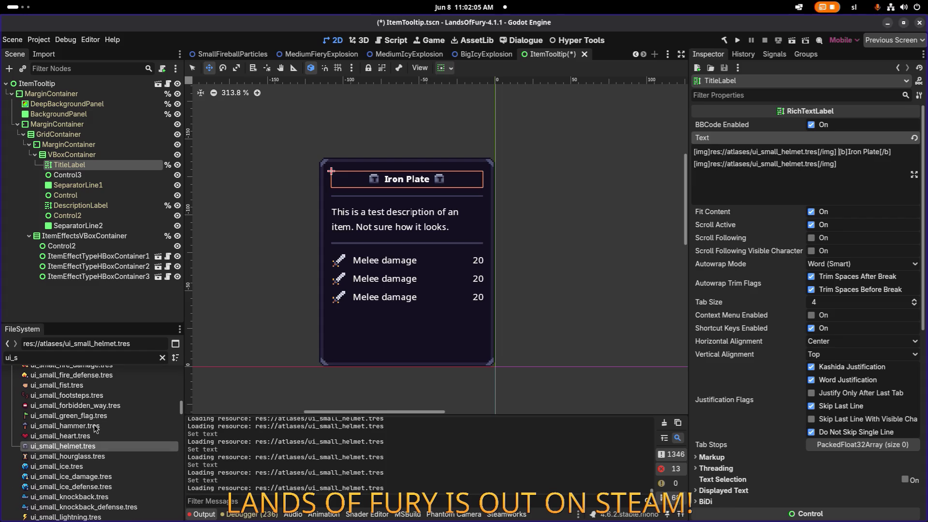
scroll(95, 428, up, 8)
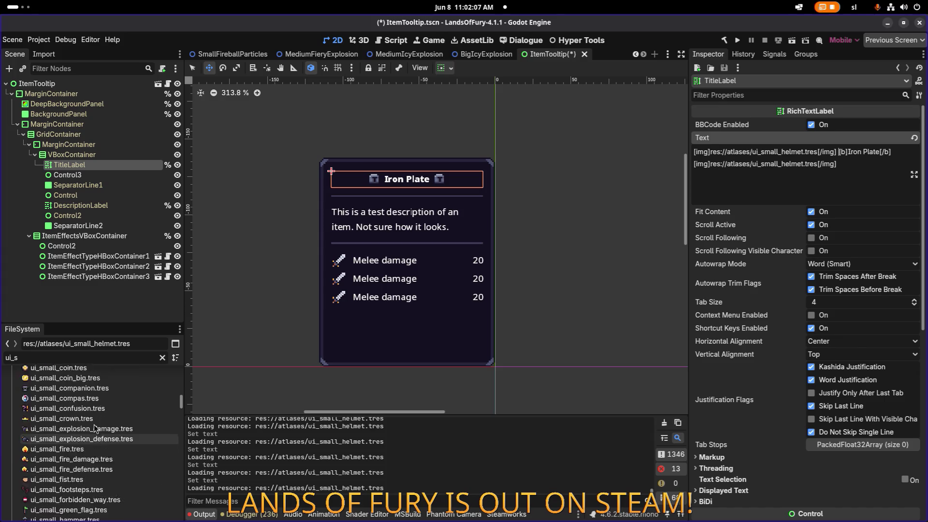
scroll(95, 428, up, 3)
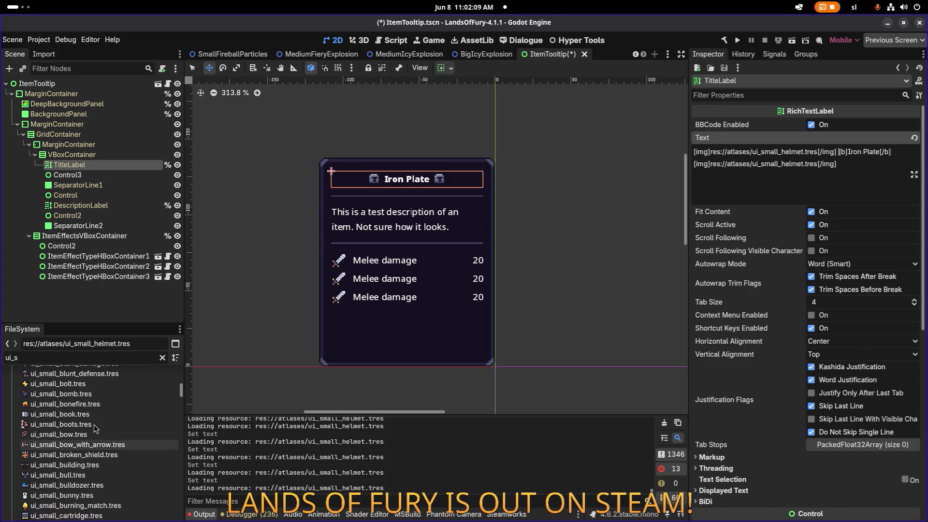
scroll(95, 427, up, 5)
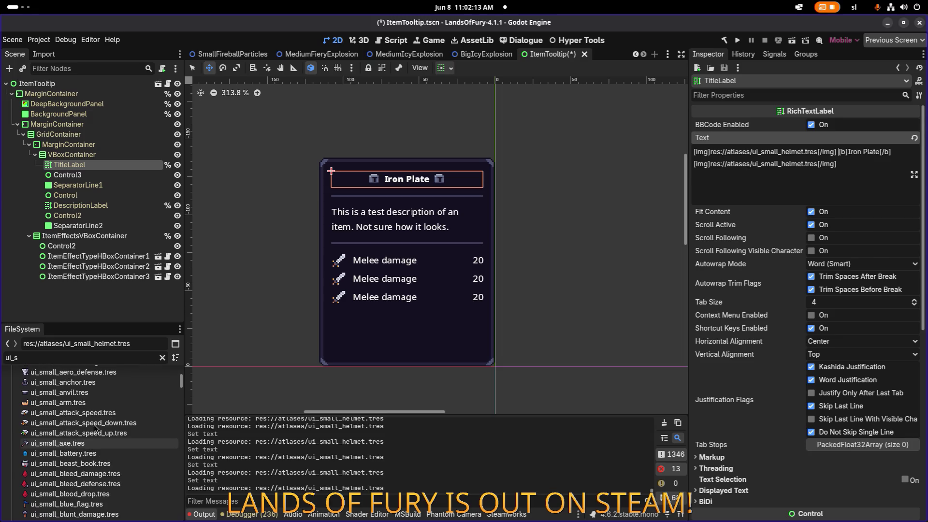
scroll(47, 431, up, 1)
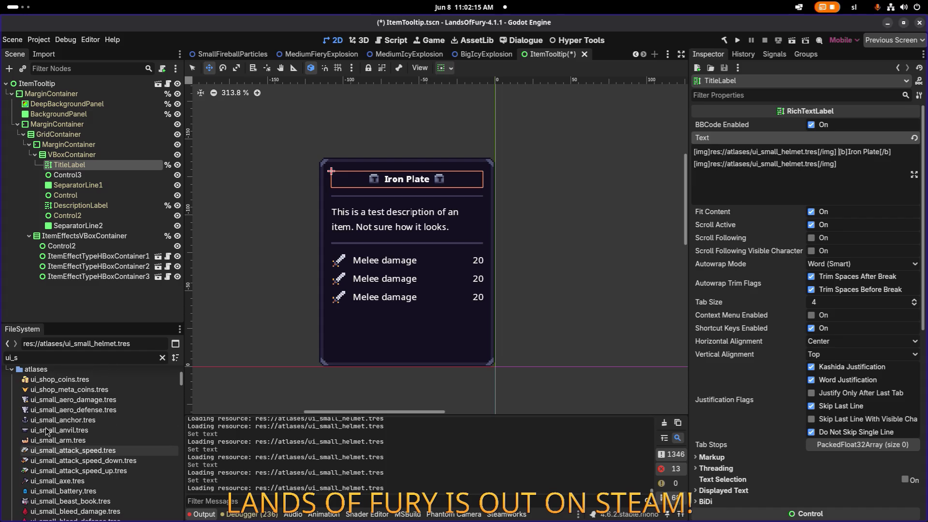
scroll(53, 431, down, 1)
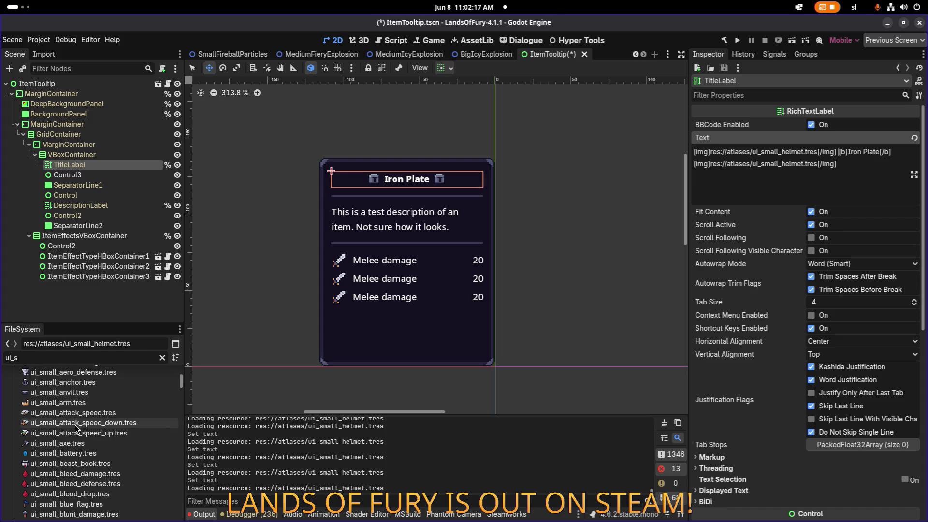
scroll(77, 427, down, 1)
scroll(77, 427, down, 1)
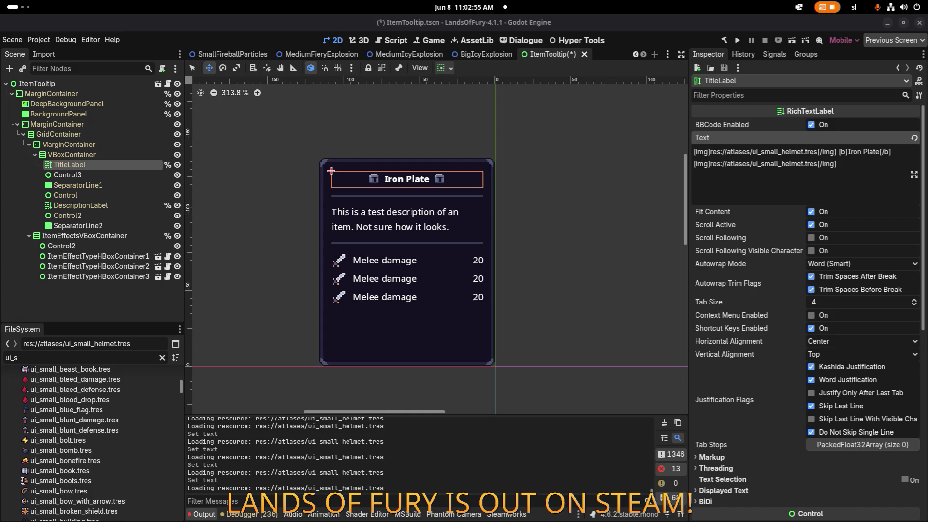
click(836, 344)
click(832, 385)
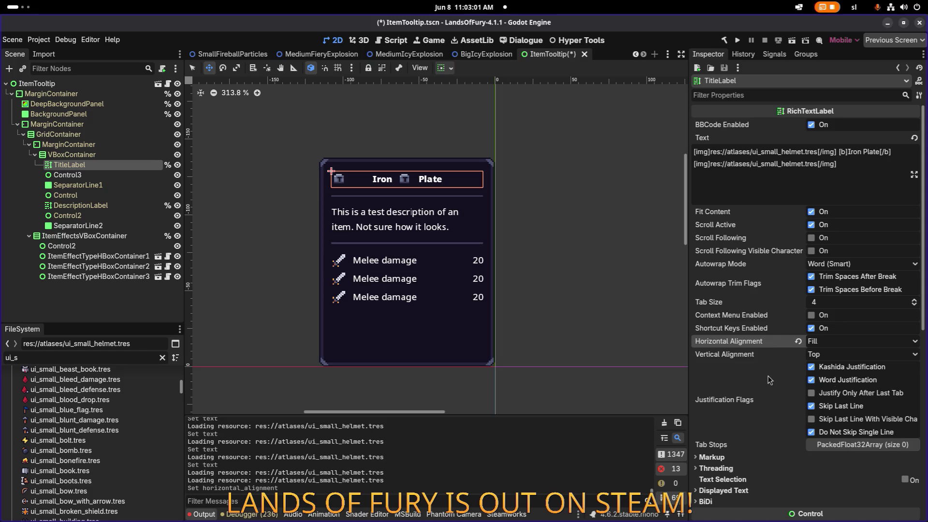
mouse_move(772, 374)
click(834, 344)
click(837, 363)
click(837, 344)
click(836, 354)
click(835, 341)
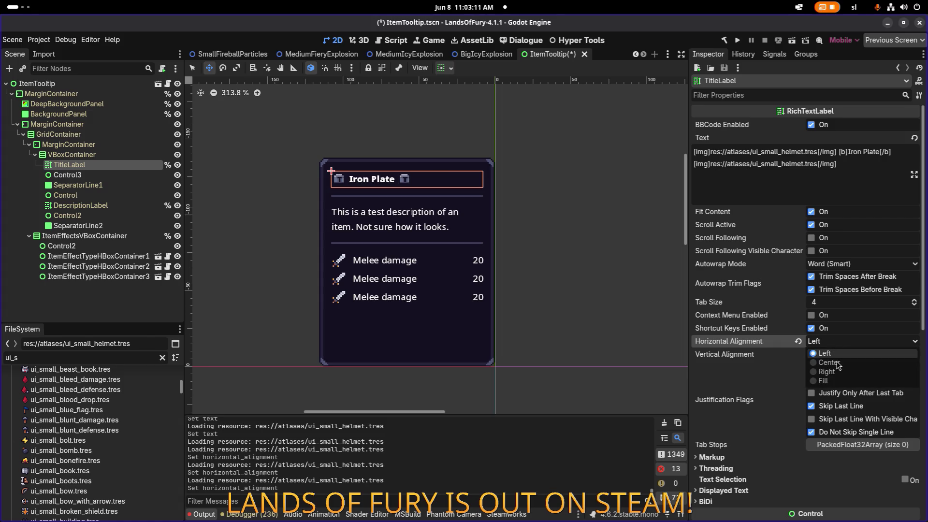
click(836, 371)
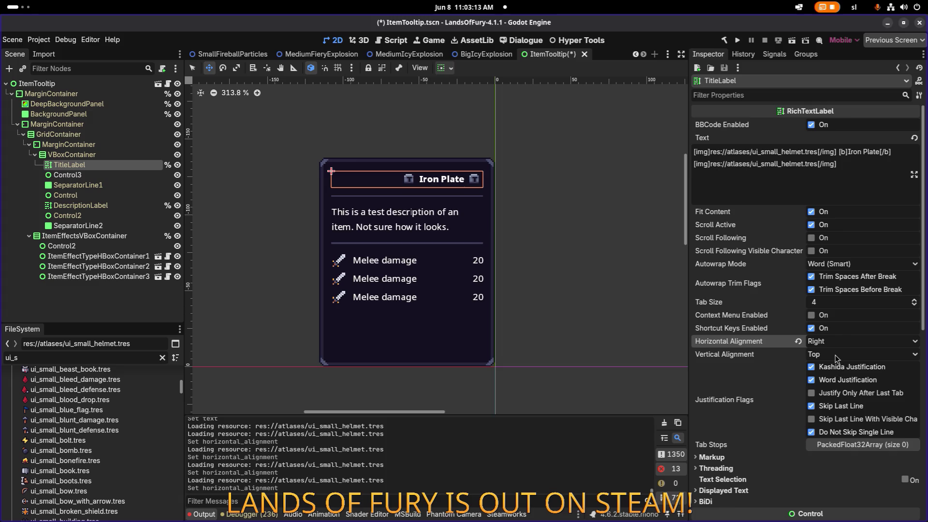
click(836, 344)
click(833, 382)
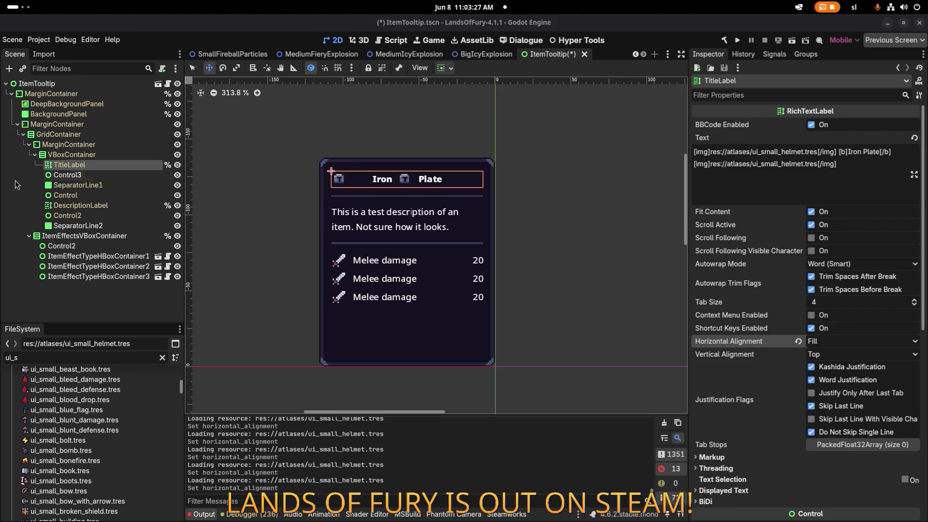
click(830, 346)
click(830, 366)
click(825, 346)
click(828, 354)
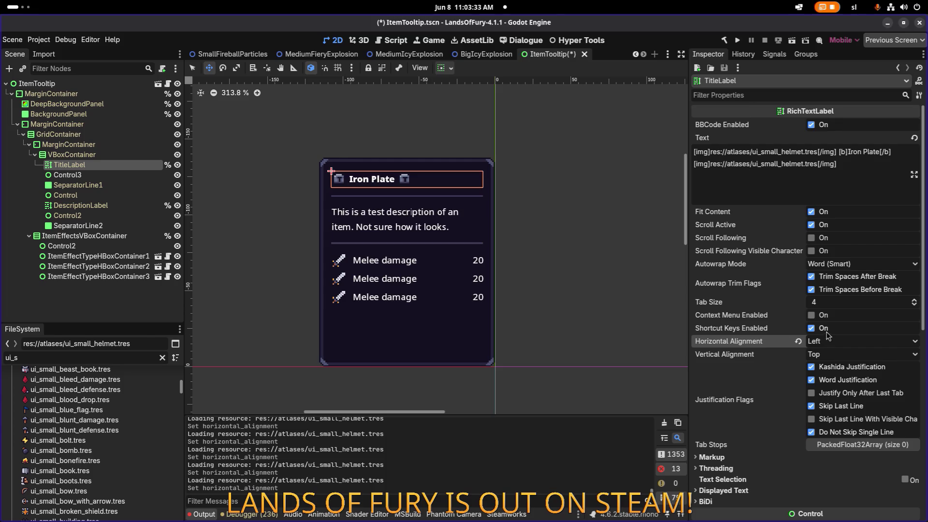
click(832, 347)
click(832, 369)
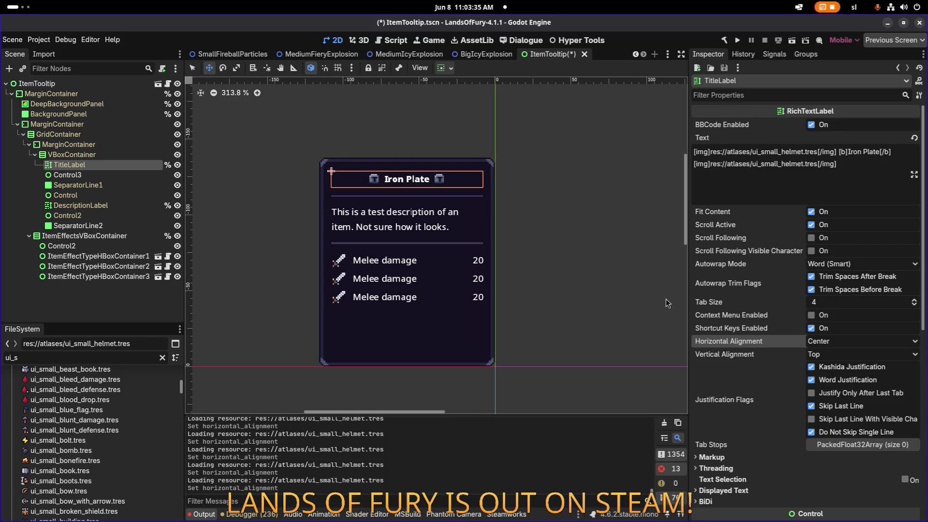
click(840, 266)
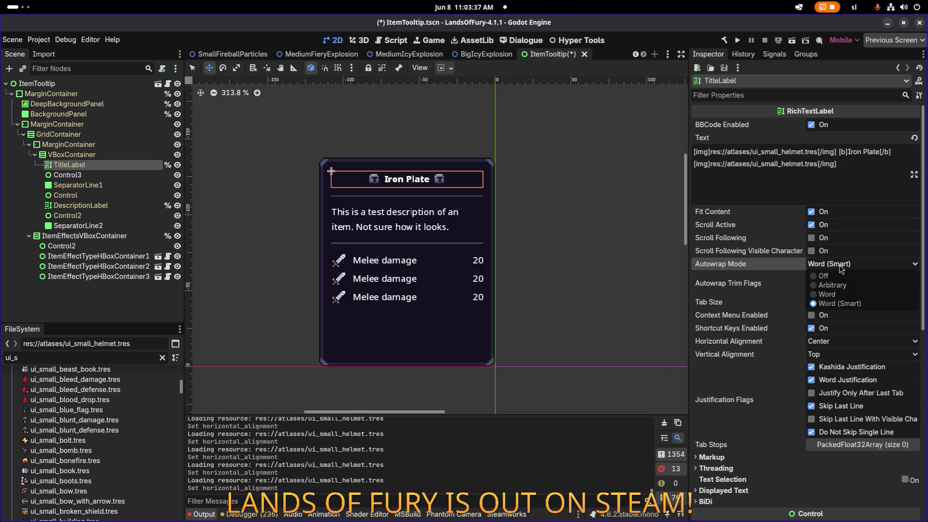
click(841, 269)
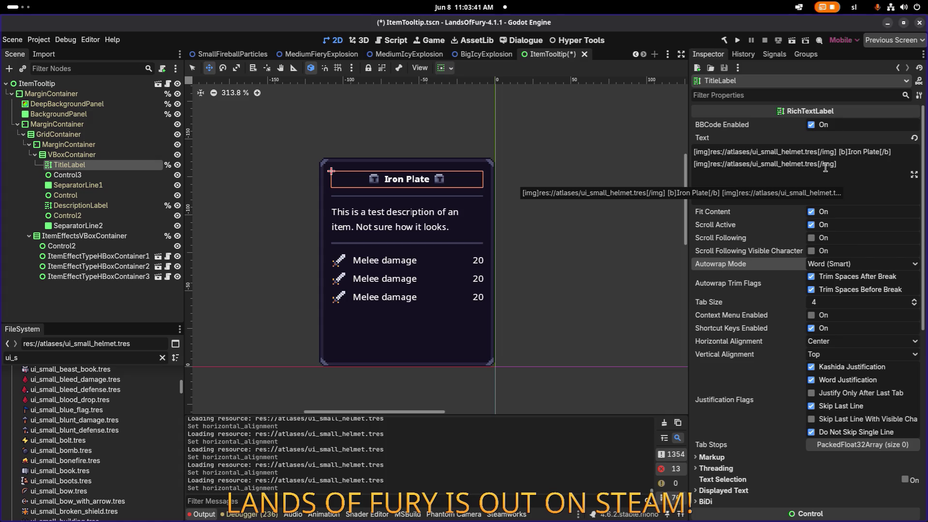
- Delete the leading helmet [img] tag from TitleLabel's text, leaving one helmet after Iron Plate
click(814, 153)
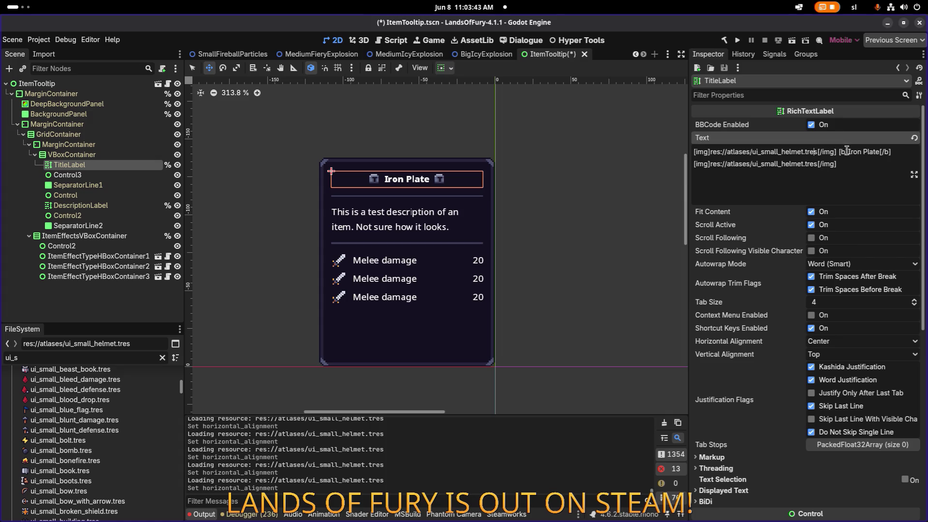
key(shift+Home)
key(BackSpace)
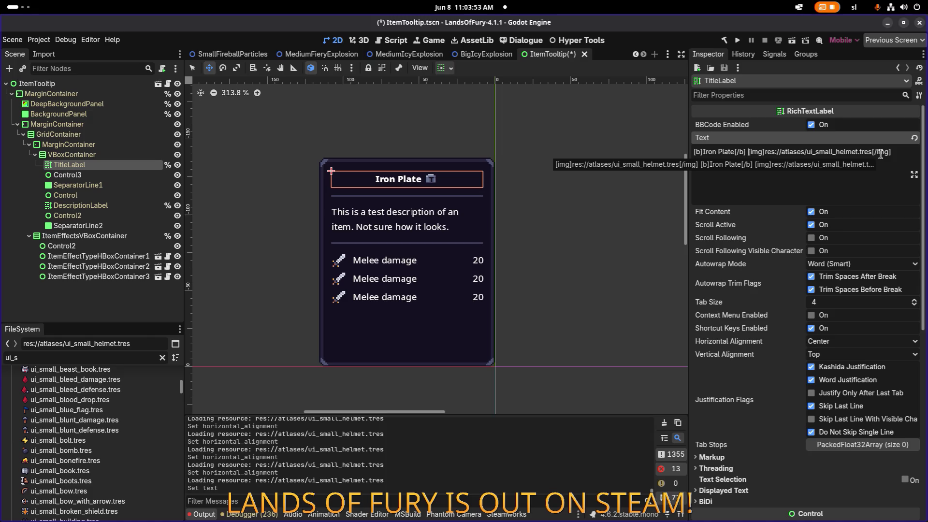
key(shift+End)
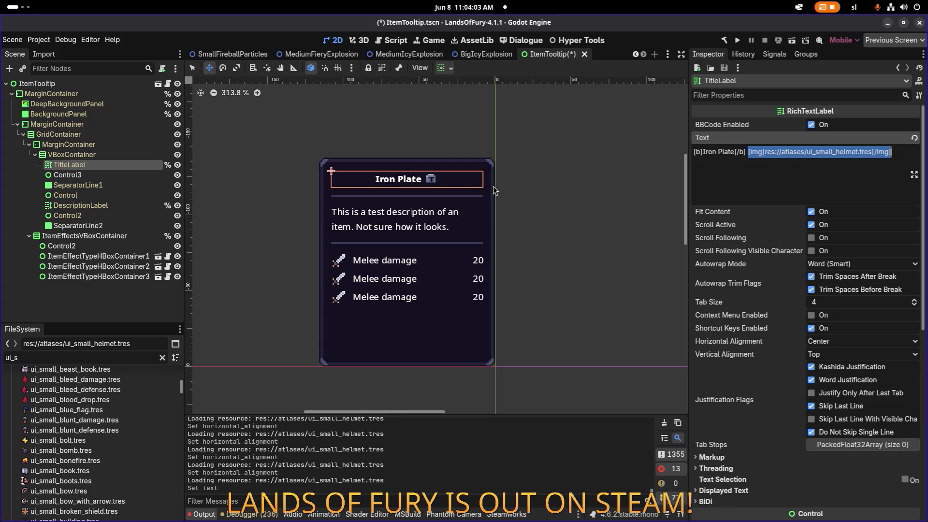
click(126, 175)
click(123, 165)
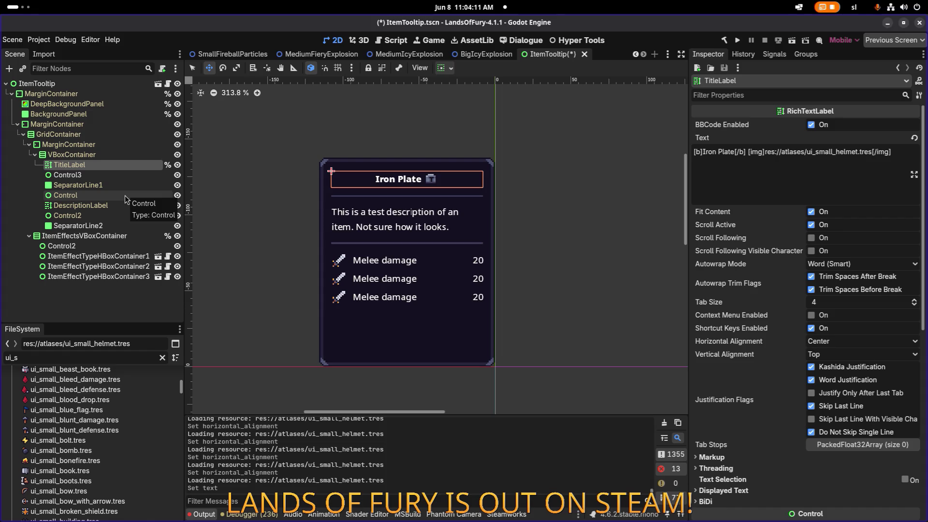
scroll(488, 205, down, 5)
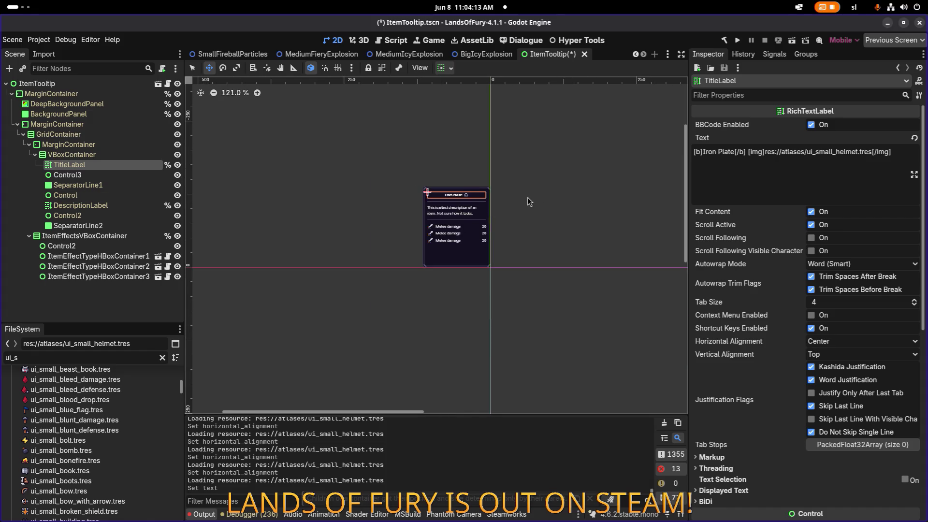
click(58, 94)
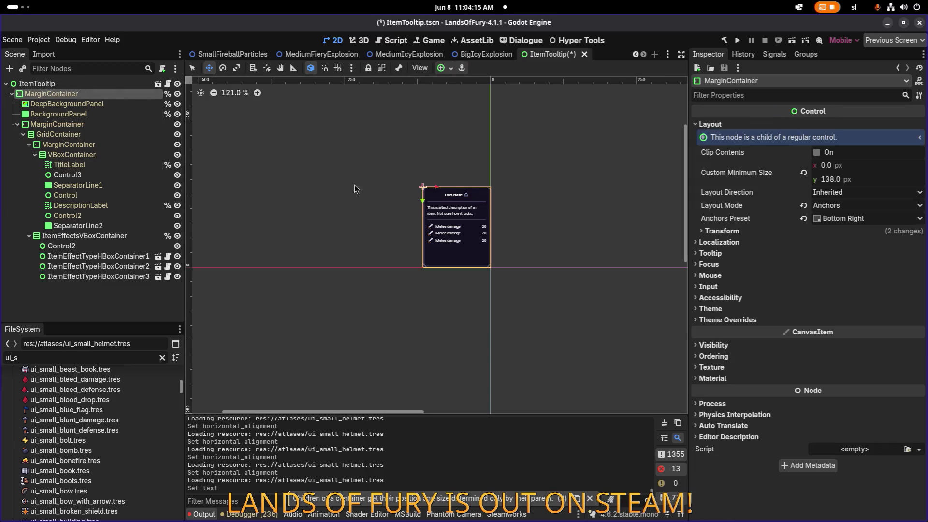
scroll(355, 186, up, 5)
key(f)
click(78, 226)
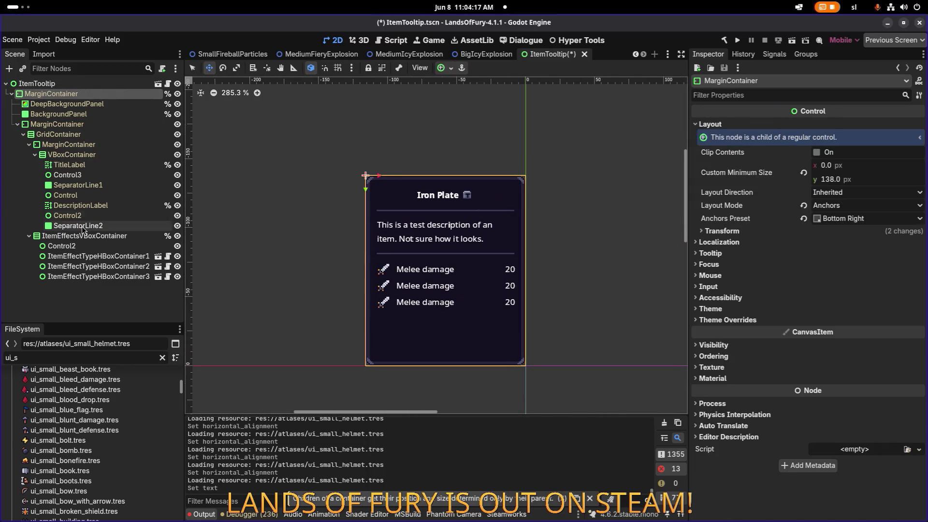
click(73, 165)
scroll(674, 186, up, 1)
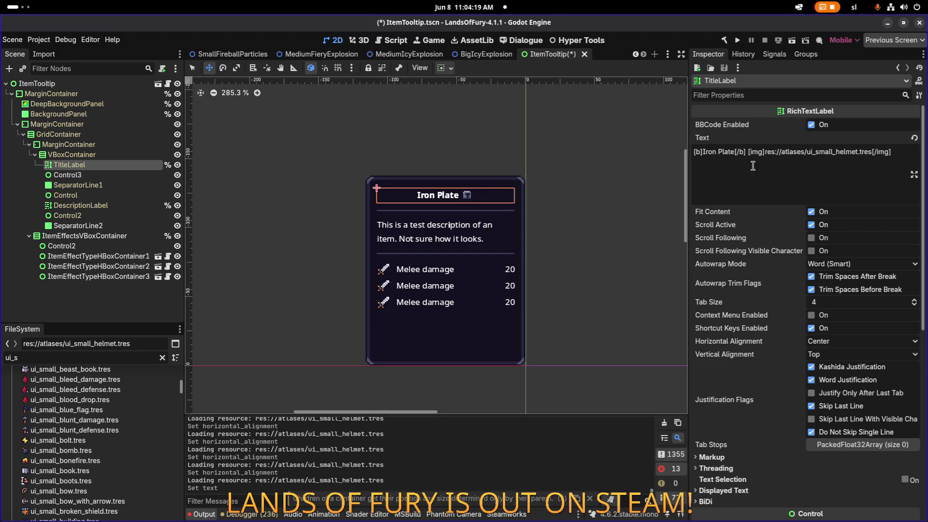
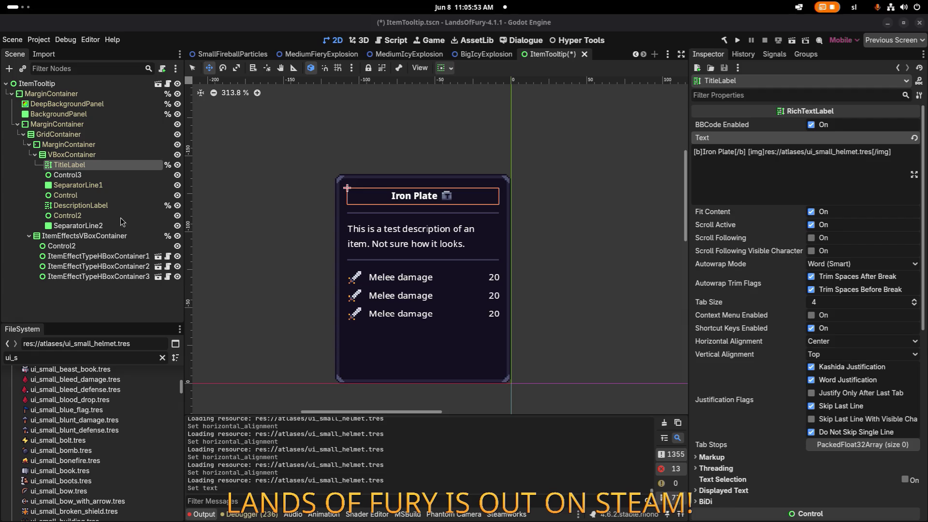
- Insert [right] before TitleLabel's [img] tag so the helmet icon sits right-aligned
click(748, 152)
text([right])
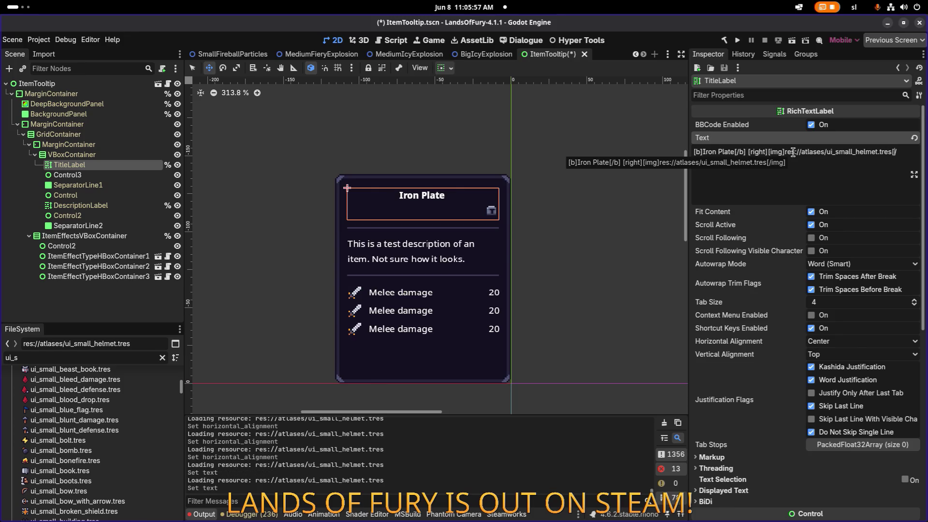
text([/right)
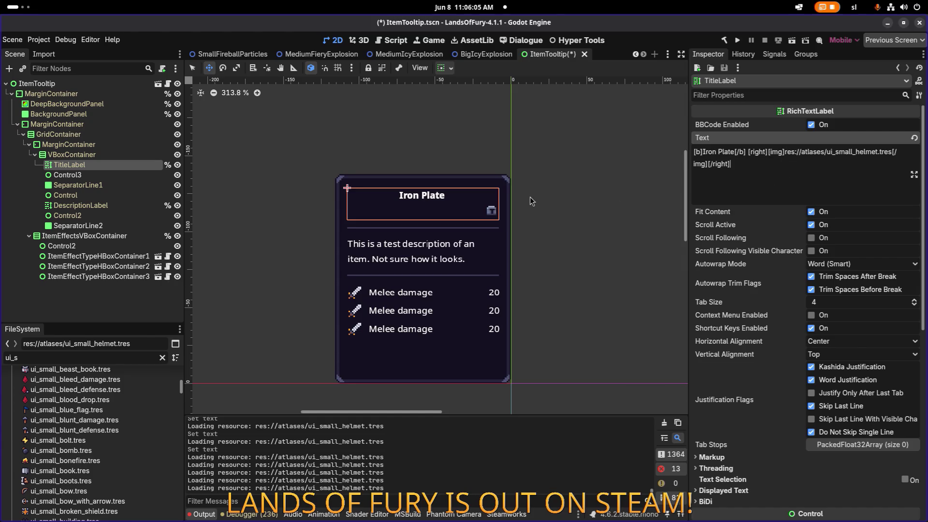
scroll(529, 196, down, 2)
scroll(514, 199, up, 5)
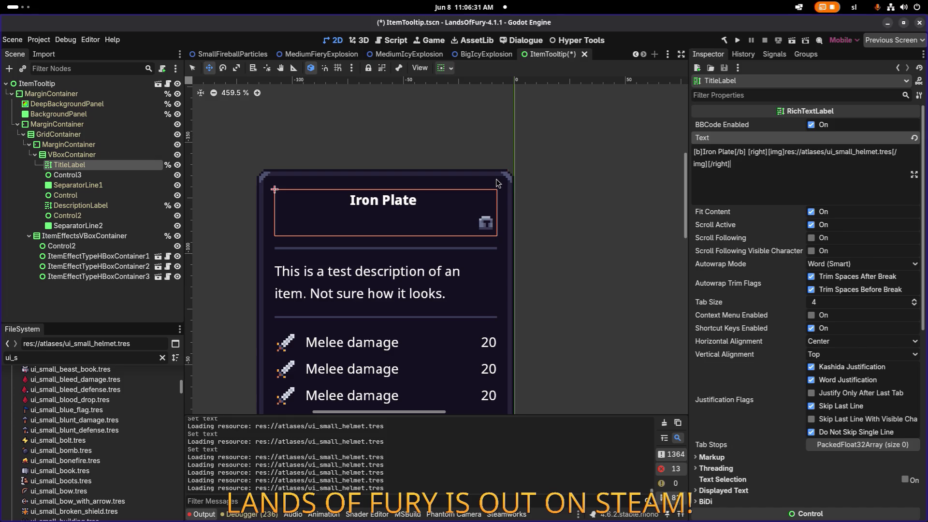
scroll(498, 183, down, 3)
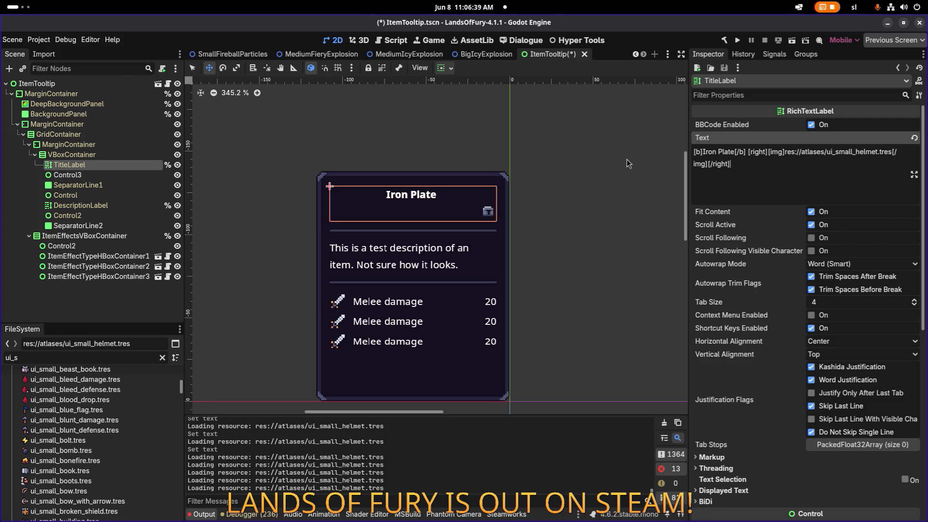
- Discard the unsaved ItemTooltip edits and quick-open the ItemSlotUI scene via 'item'
click(585, 55)
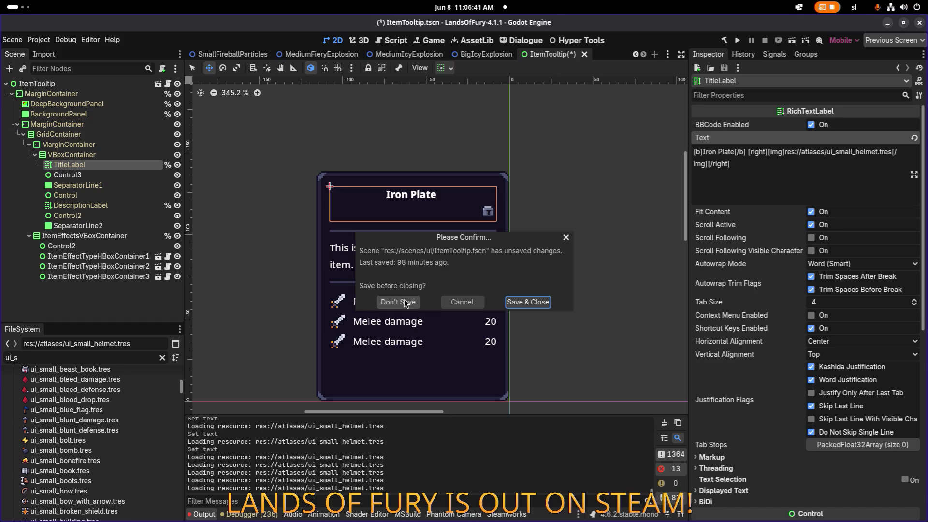
click(411, 299)
click(105, 206)
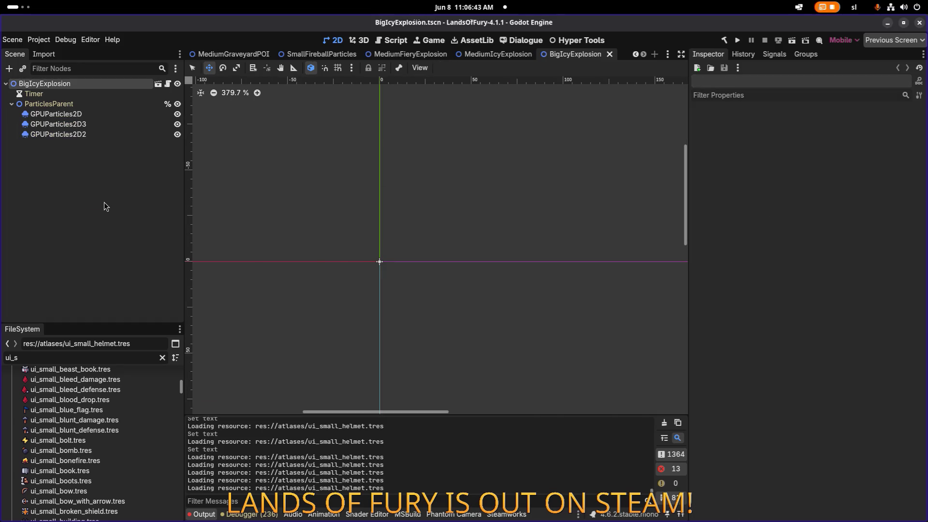
key(ctrl+shift+o)
text(item)
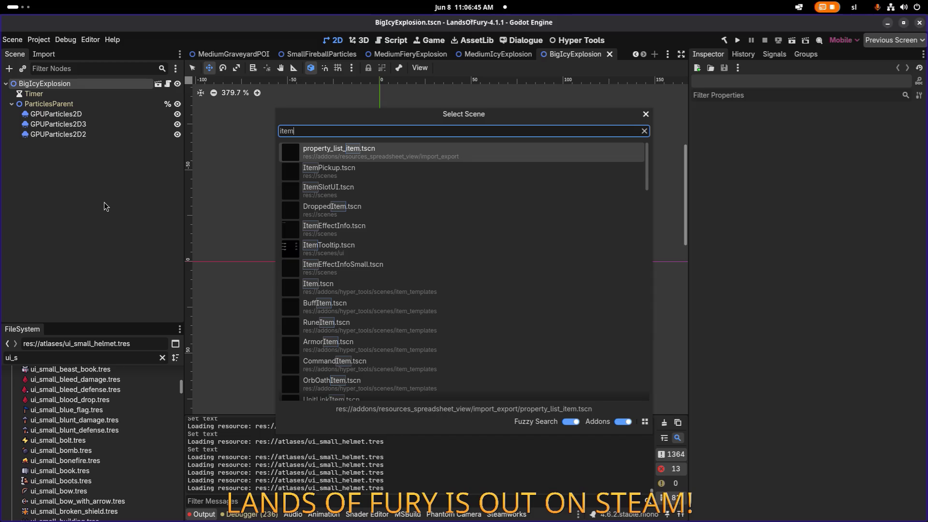
key(Down)
key(Down)
key(Down)
key(Up)
key(Return)
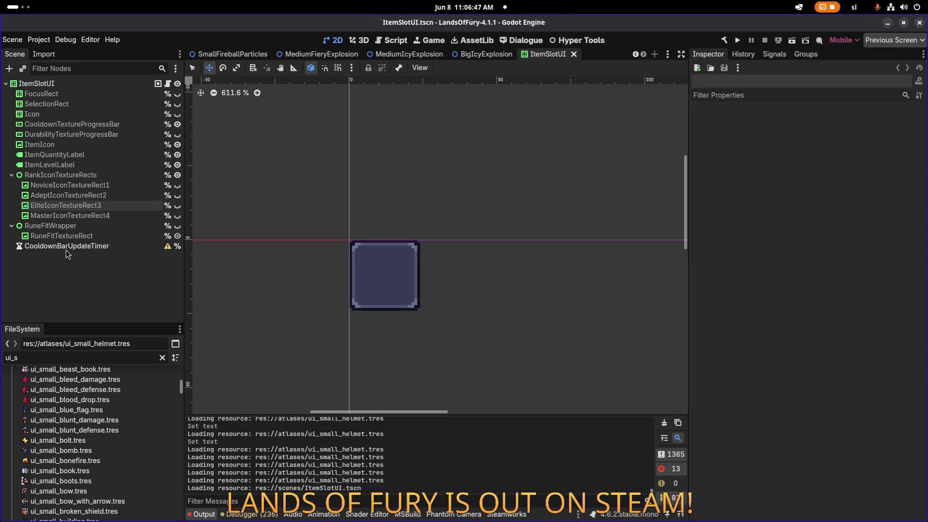
- Reopen the ItemTooltip scene by searching 'too' in Quick Open Scene
key(ctrl+shift+o)
text(items)
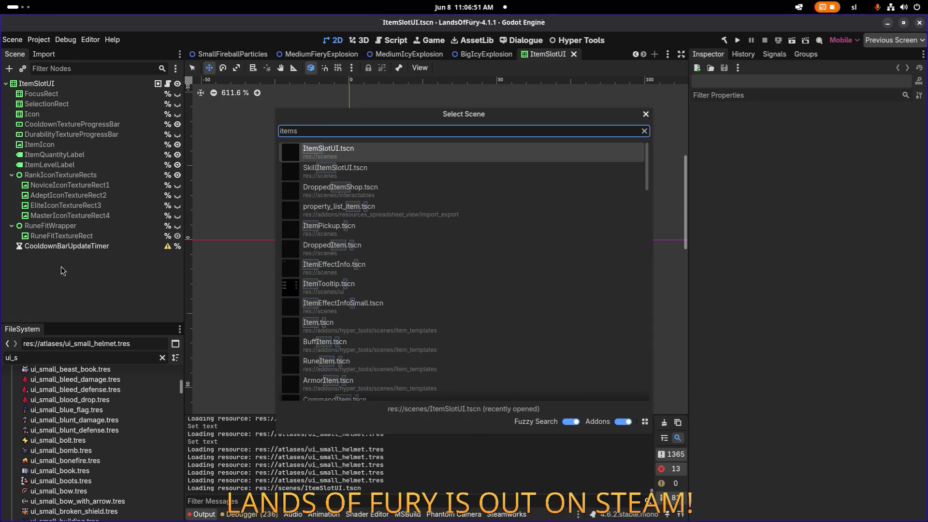
key(BackSpace)
text(too)
key(Return)
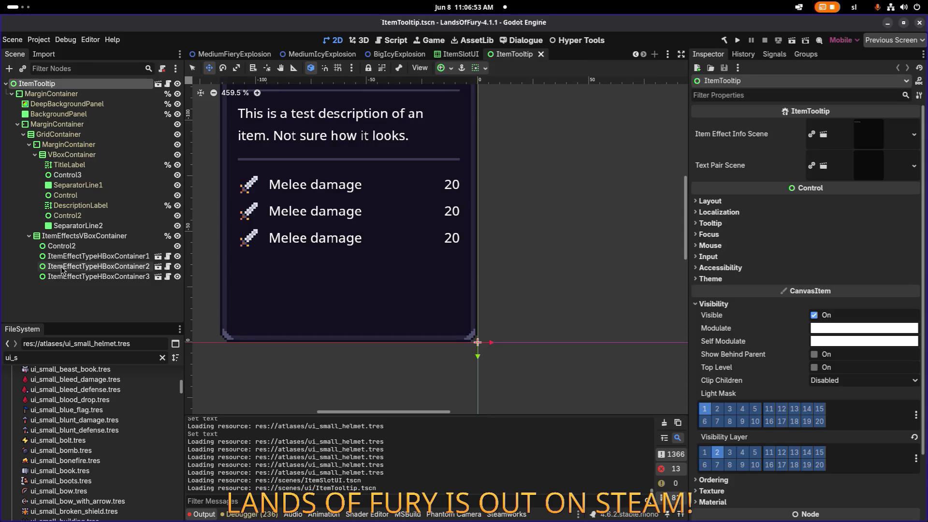
- Select the first effect row, pan the Pickaxe preview into view, and run the game
click(63, 256)
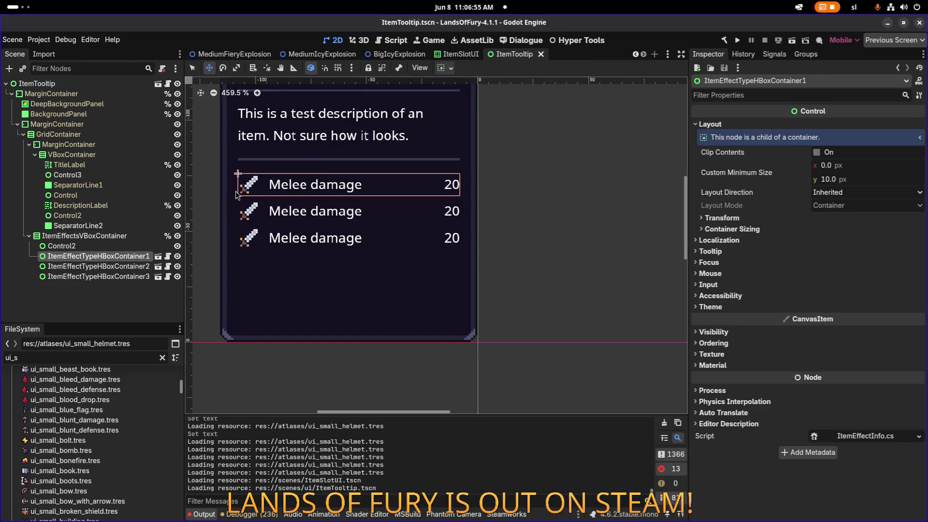
drag(255, 193, 278, 213)
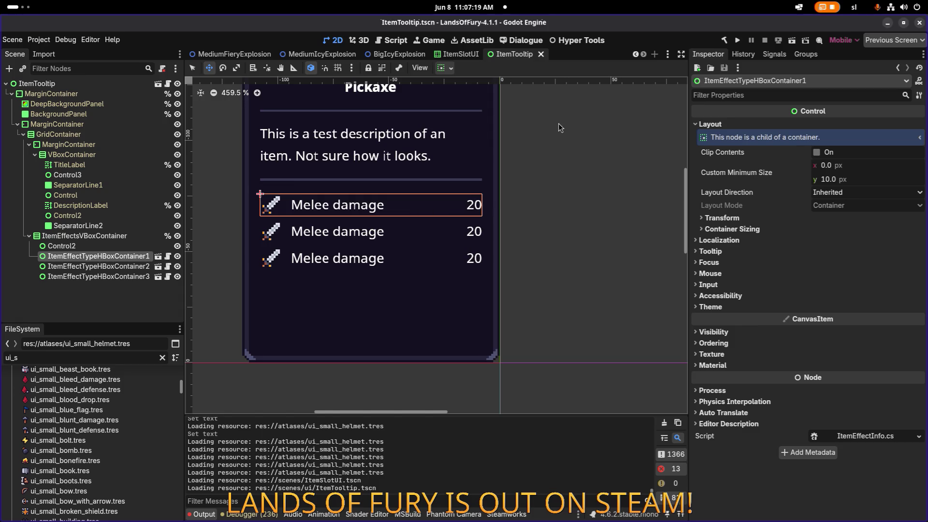
click(736, 40)
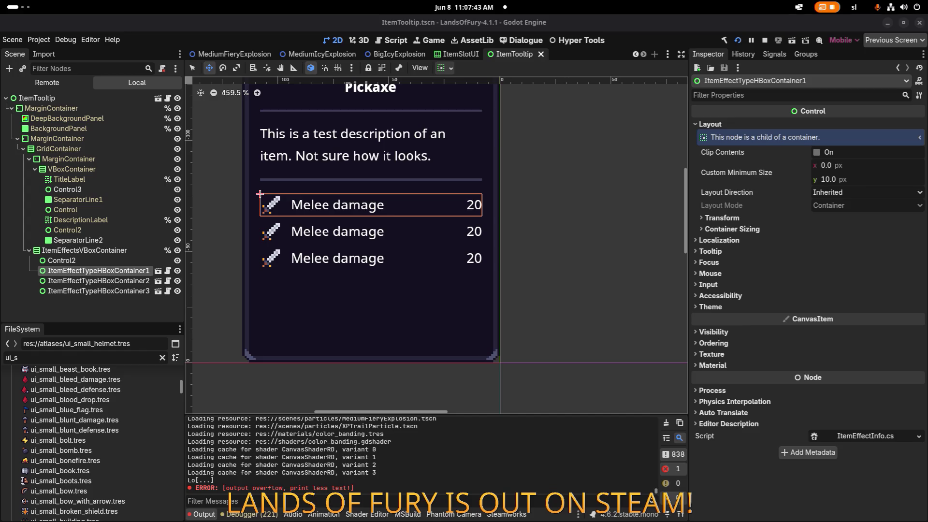
key(alt+Tab)
key(alt+Tab)
- In the game's dev console, run Player.AddItem(berserk_blast_rune,1)
key(Return)
key(Return)
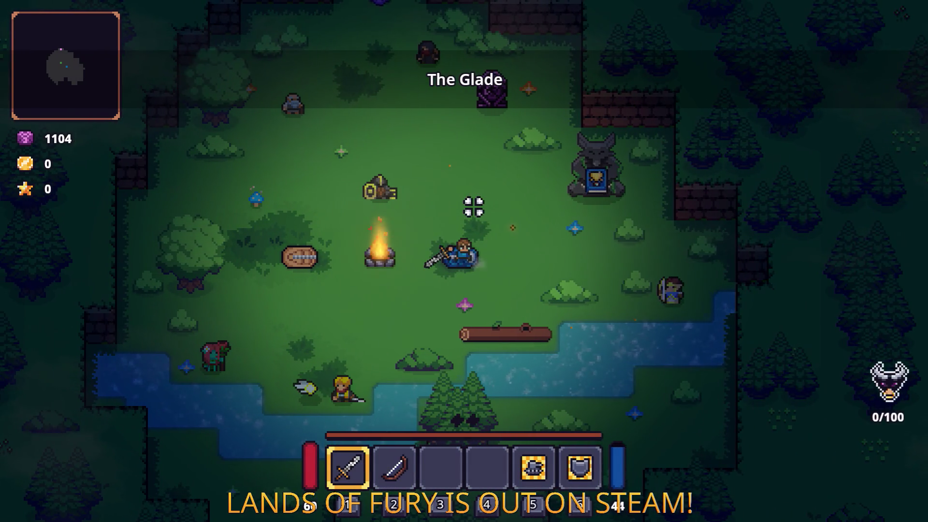
click(359, 255)
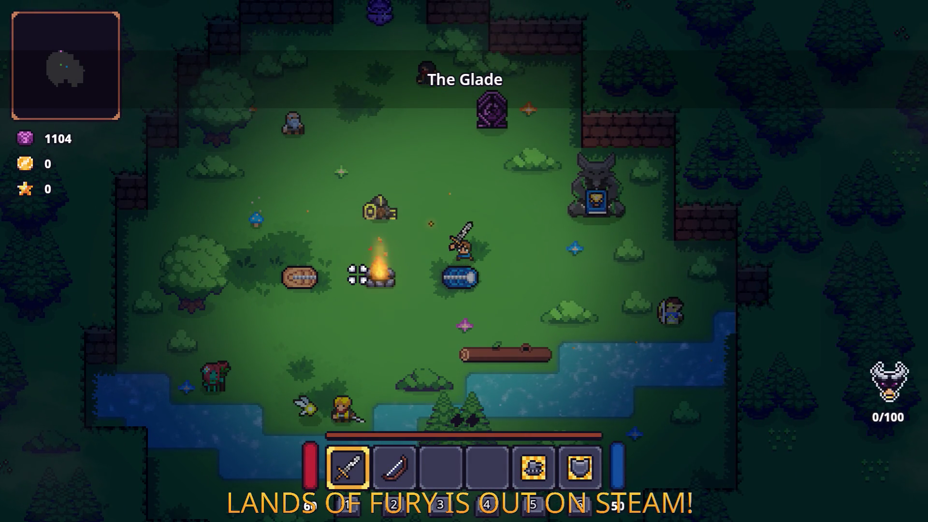
key(grave)
text(Player.AddItem()
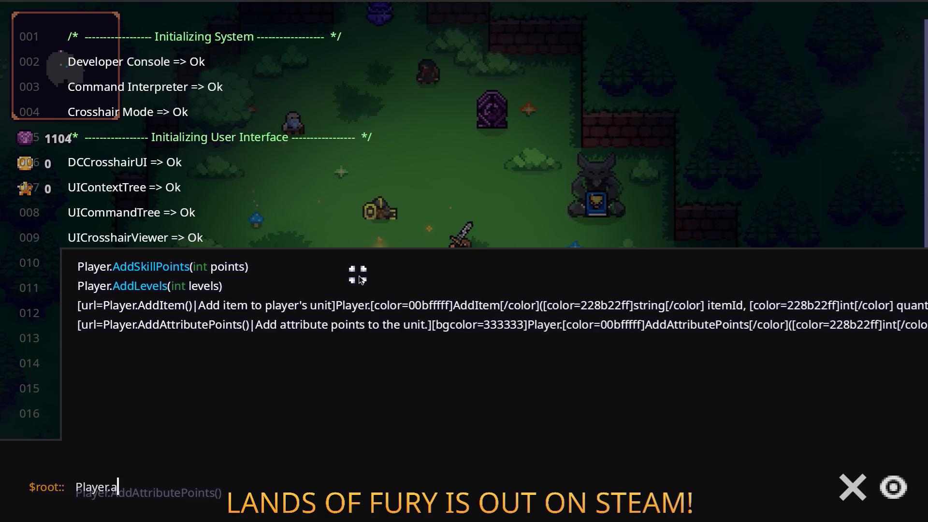
text(iron_)
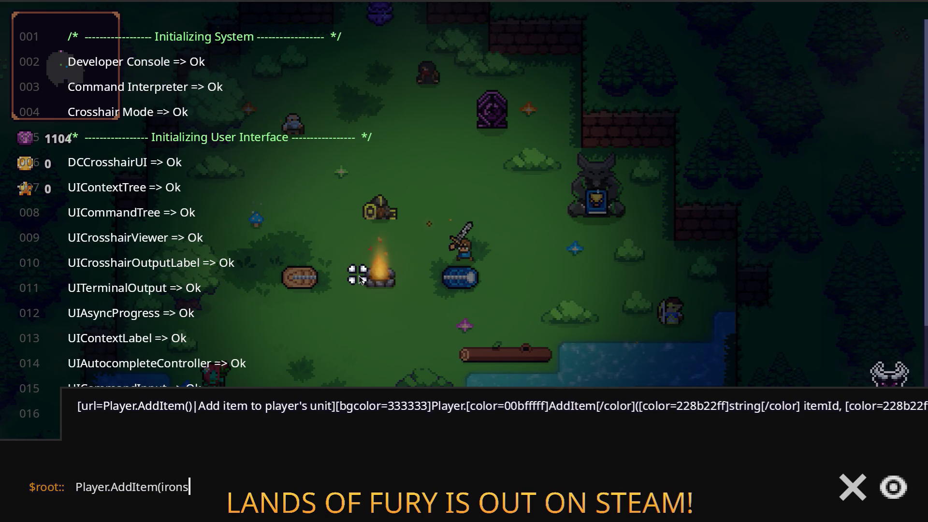
key(BackSpace)
key(BackSpace)
key(BackSpace)
text(be)
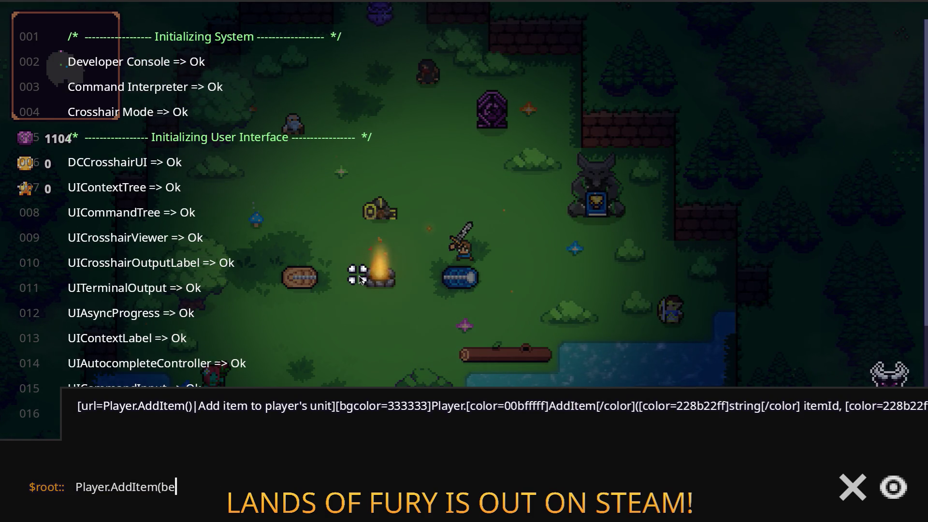
text(rserk_blast_rune,1)
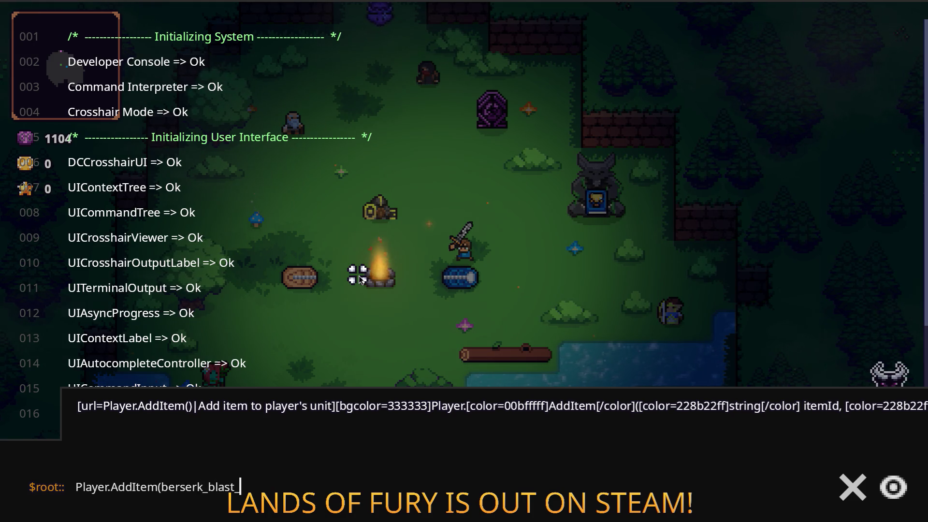
key(Return)
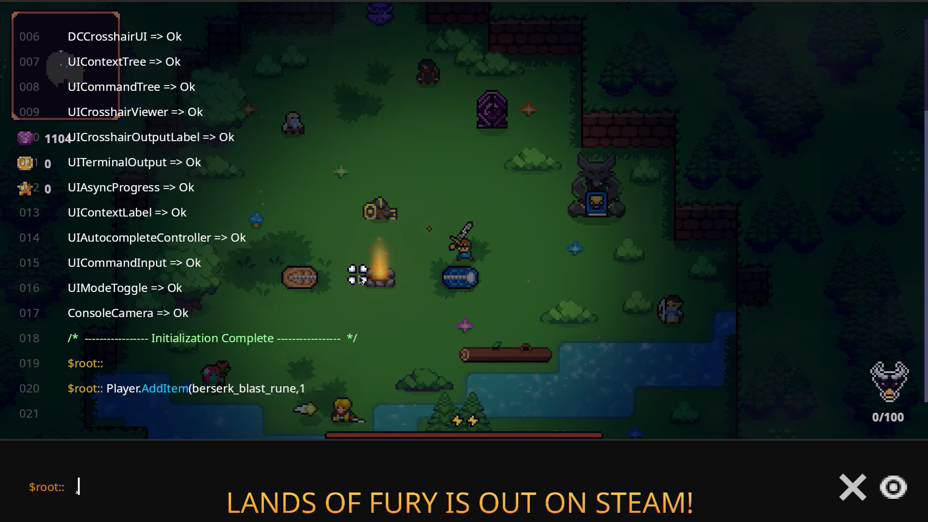
- Close the console and open the inventory to show the Berserk Blast Rune's stats card
key(grave)
key(i)
mouse_move(439, 353)
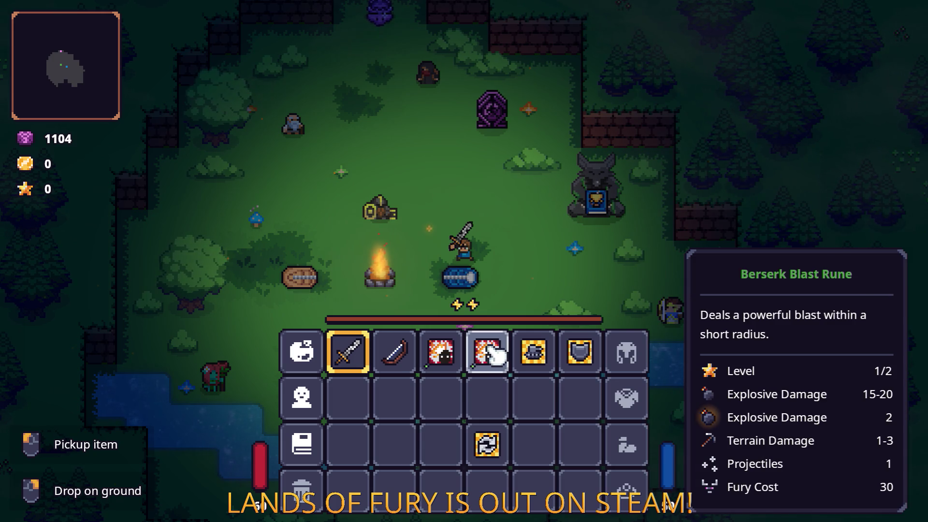
- Launch Aseprite by searching 'ase' in the GNOME overview
key(alt+Tab)
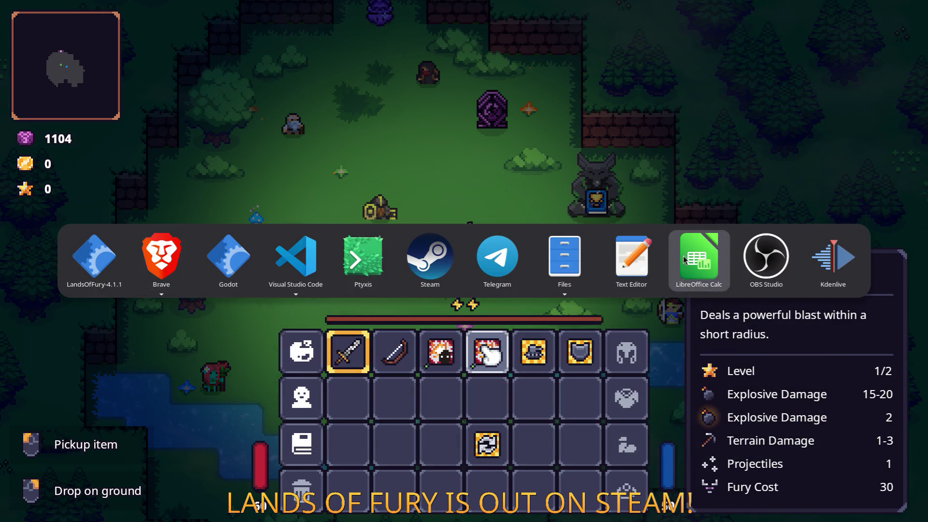
key(alt+Tab)
key(Escape)
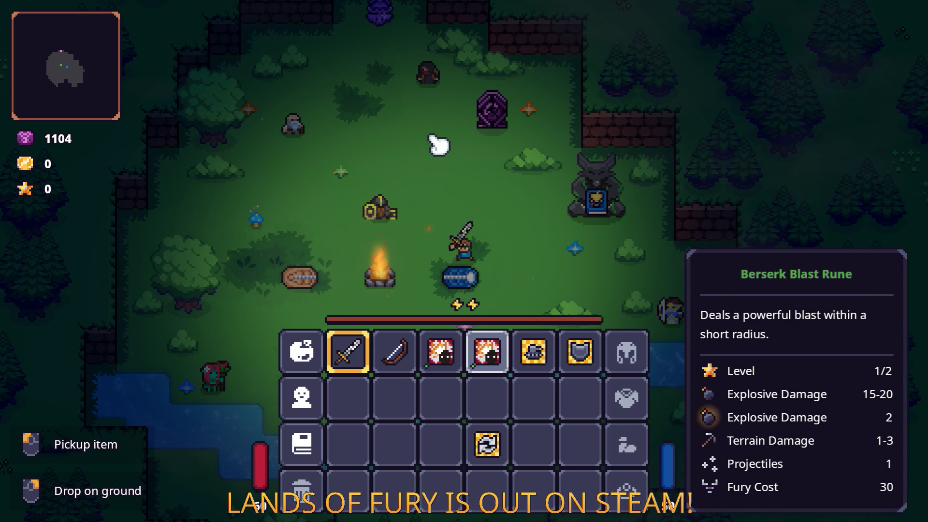
key(super)
text(ase)
key(Return)
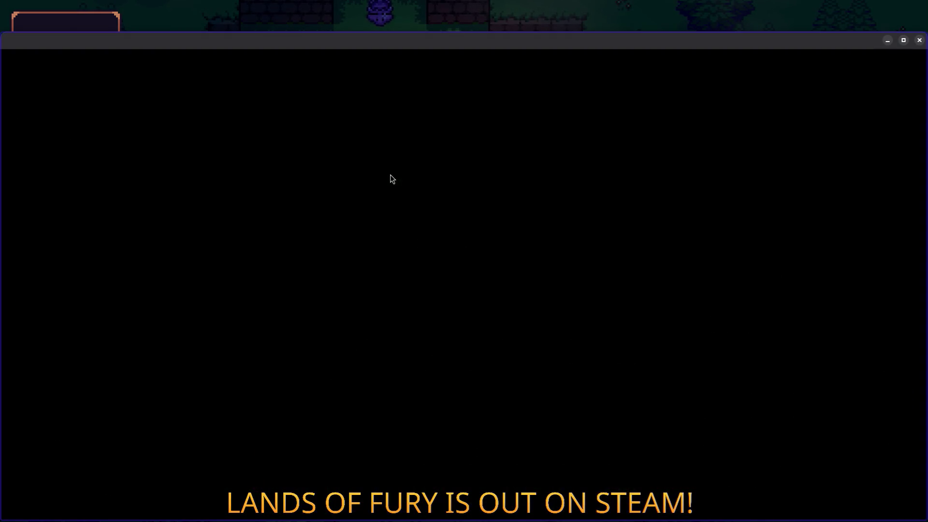
- Browse the sprites folders in the Open dialog, checking items and Items.png
scroll(121, 174, down, 1)
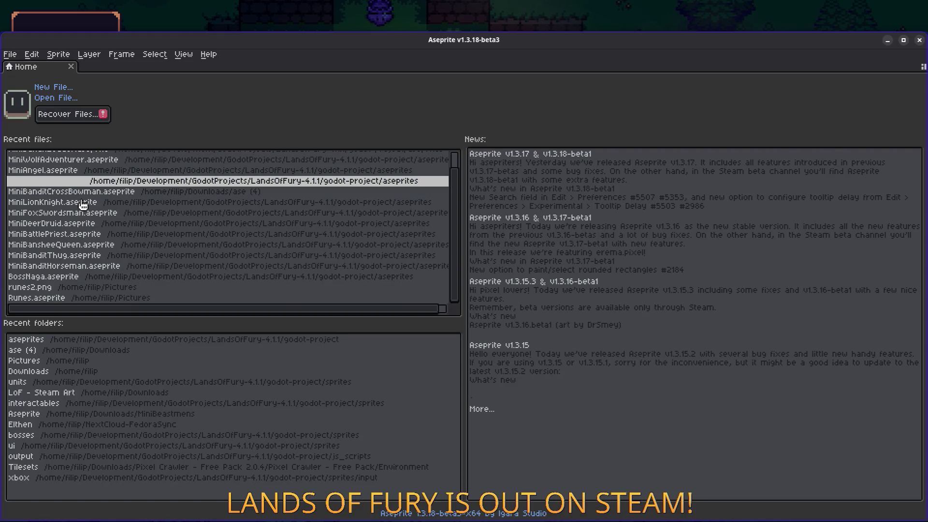
click(56, 98)
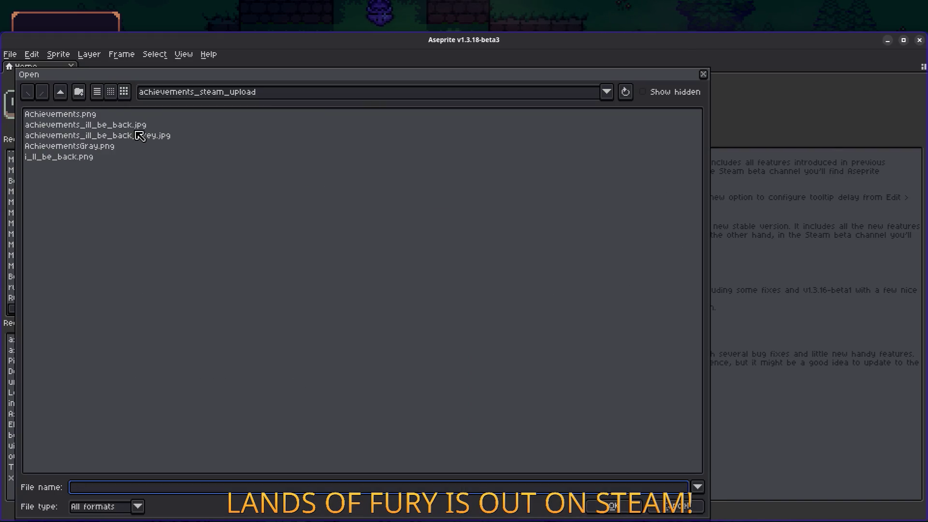
click(60, 92)
scroll(83, 171, down, 1)
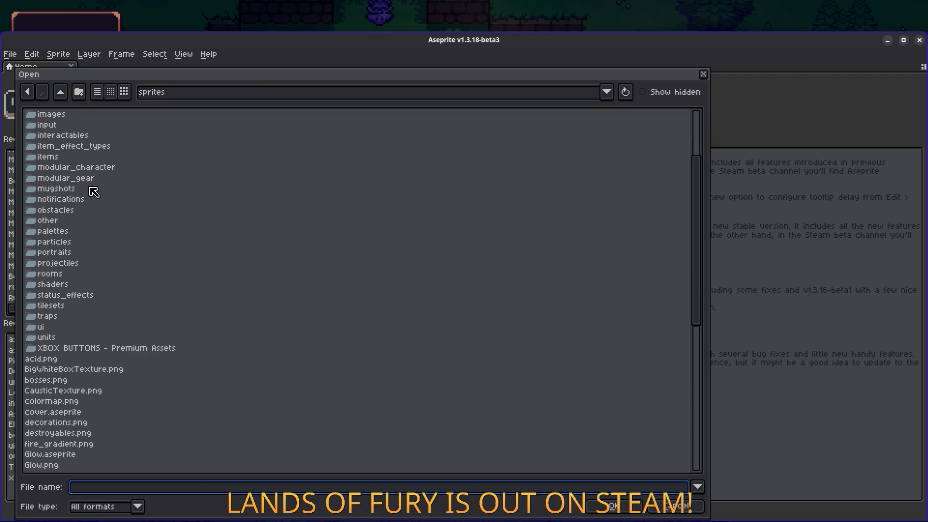
double_click(63, 220)
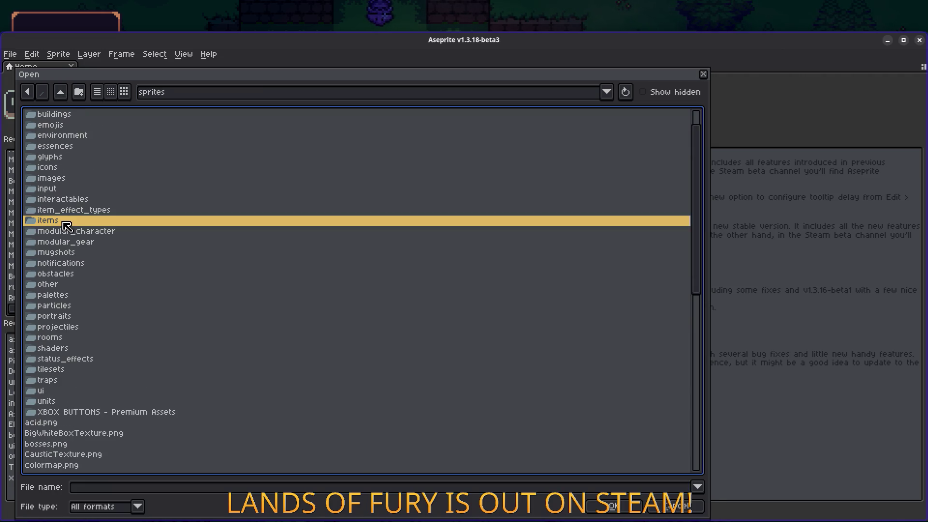
scroll(131, 222, down, 15)
scroll(130, 223, down, 20)
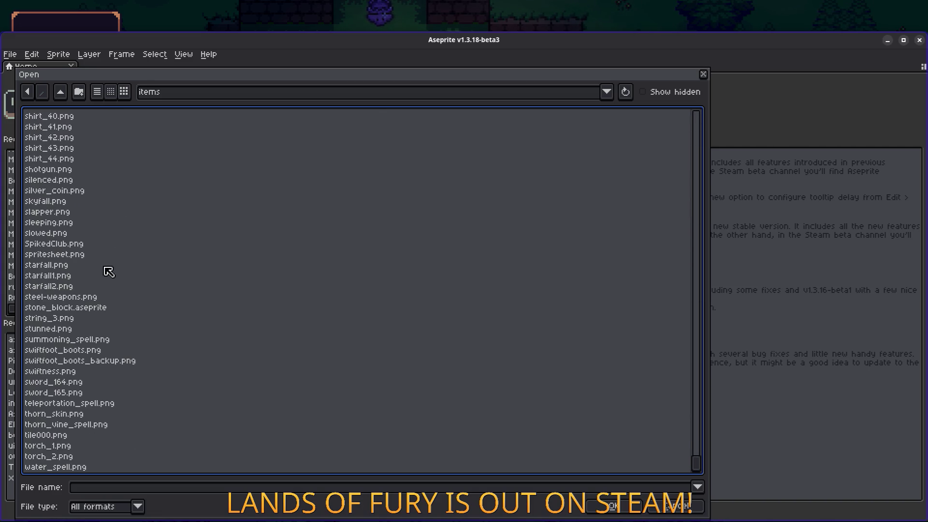
click(60, 92)
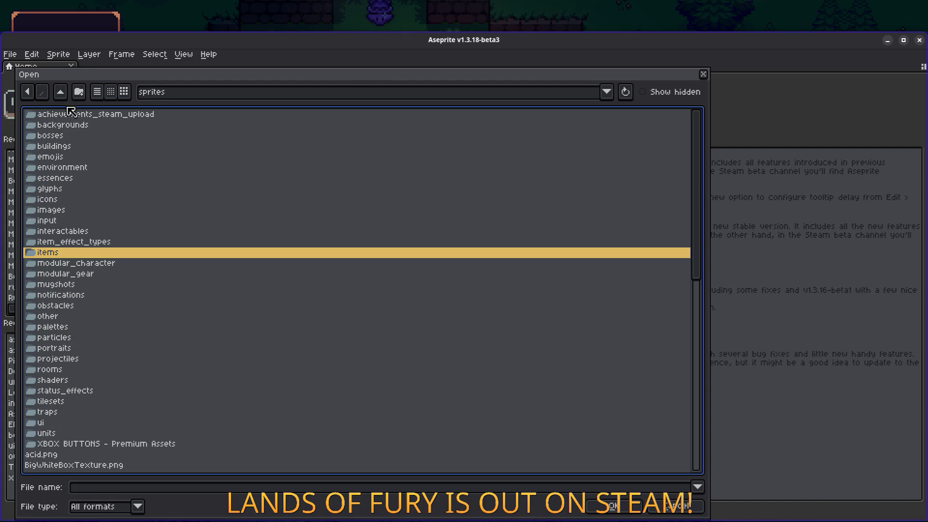
scroll(99, 251, down, 7)
click(59, 404)
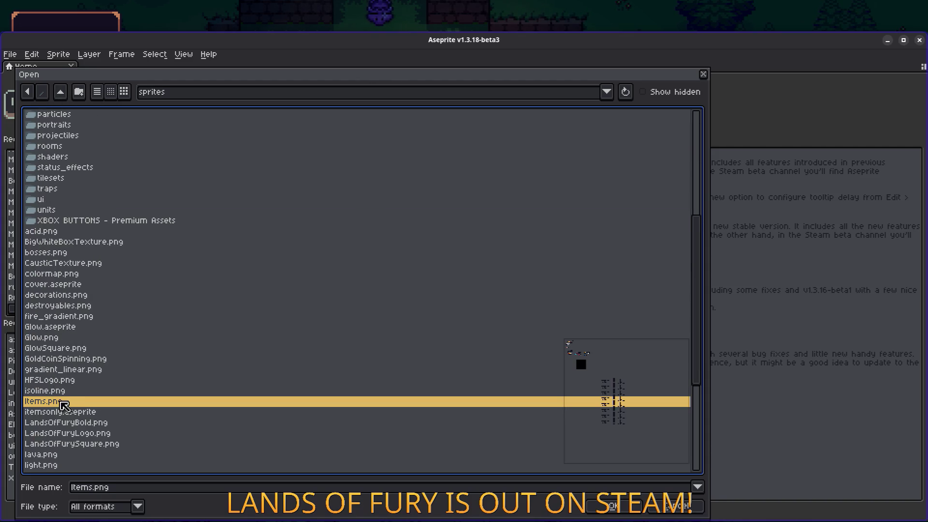
- Enter the ui folder and open ui_elements.png
double_click(61, 199)
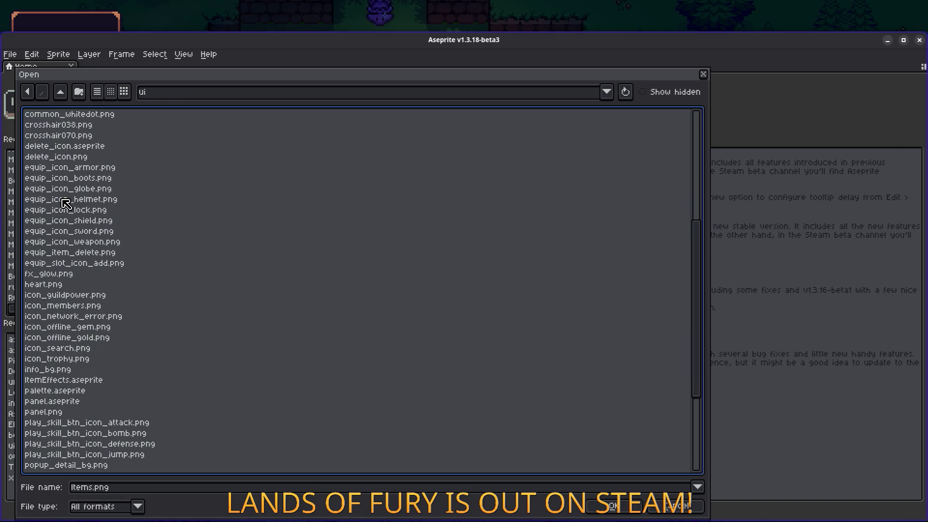
scroll(139, 237, down, 5)
double_click(57, 392)
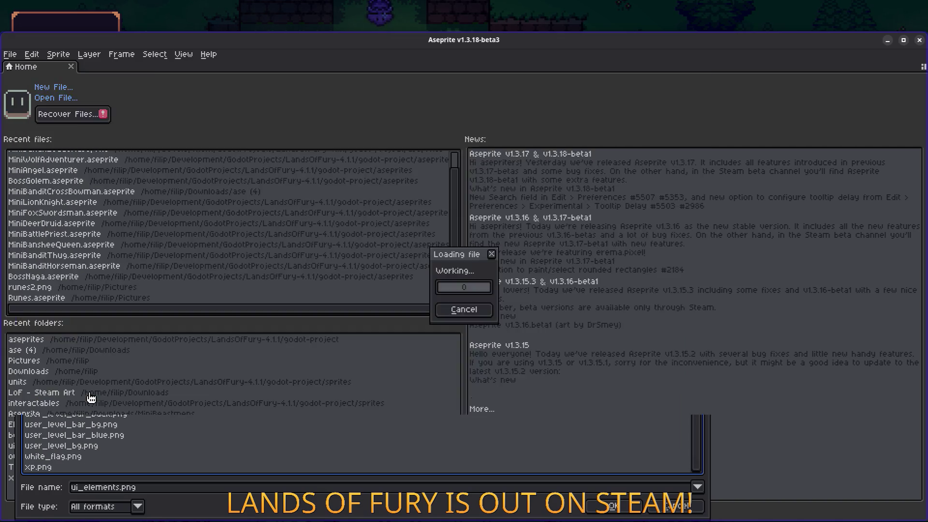
- Zoom the canvas in and out to inspect the ui_elements.png icon grid
scroll(385, 231, up, 2)
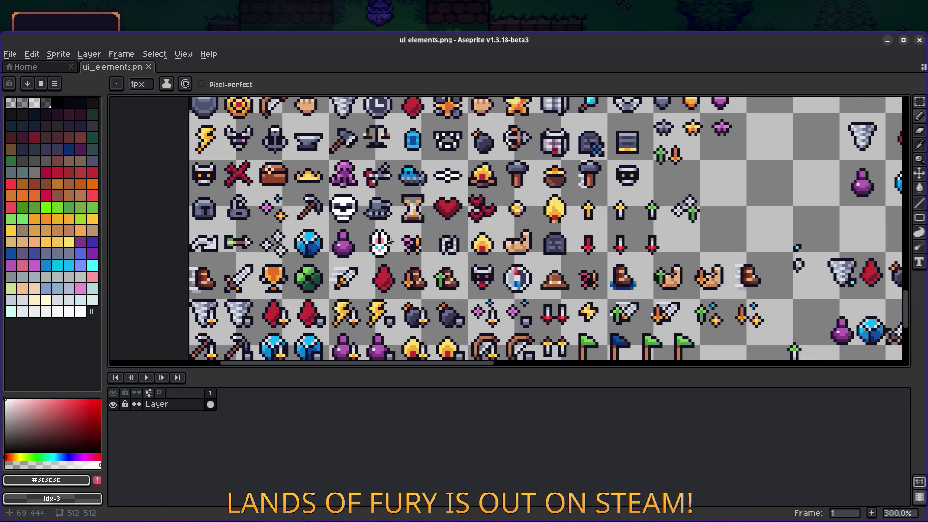
scroll(389, 239, down, 2)
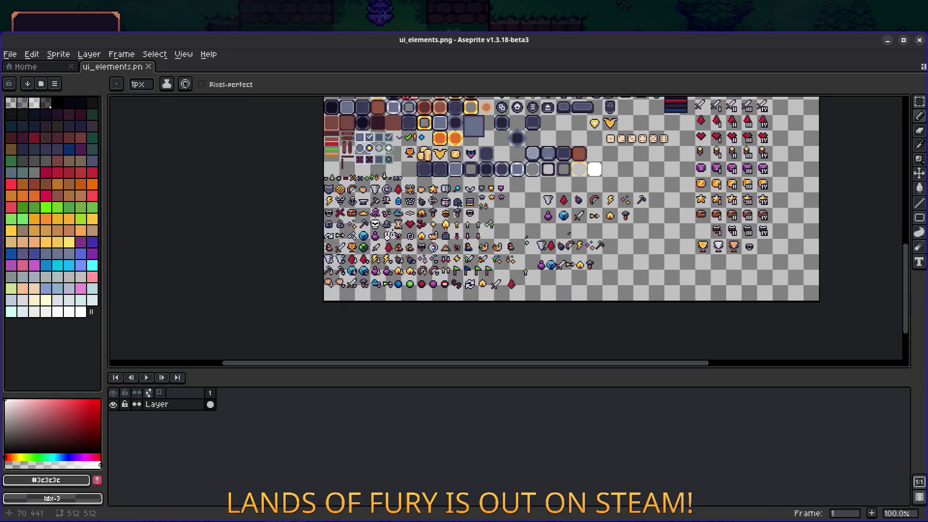
scroll(390, 228, up, 1)
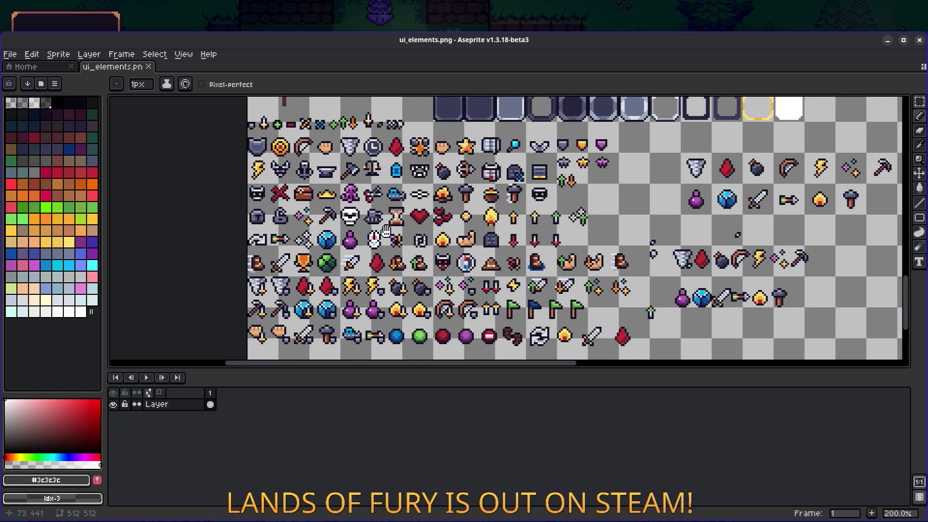
drag(398, 238, 349, 219)
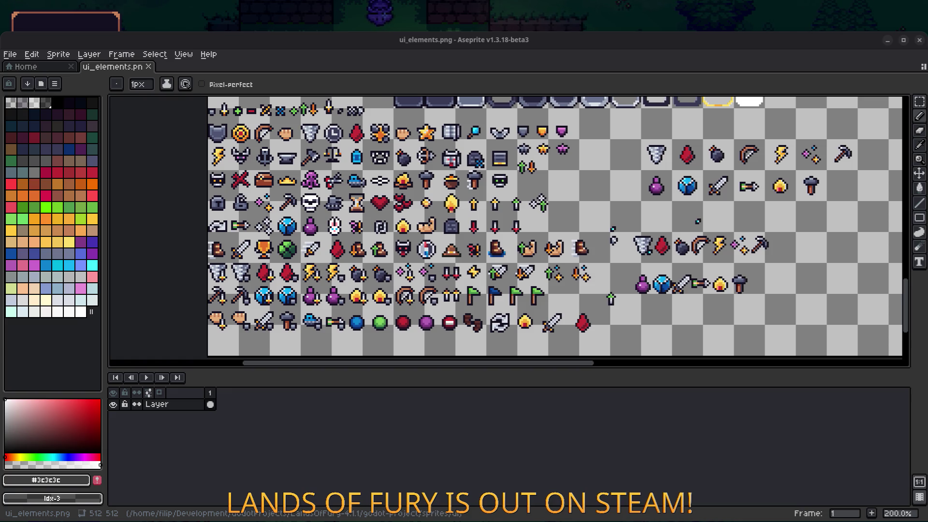
drag(233, 197, 239, 197)
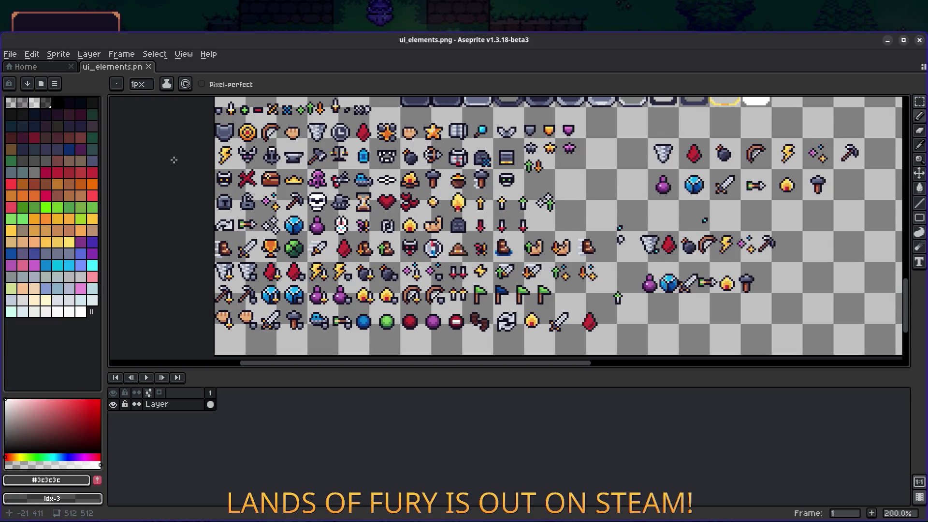
- With the Move tool, select the small top-row dagger and place it in an empty cell
drag(247, 125, 251, 142)
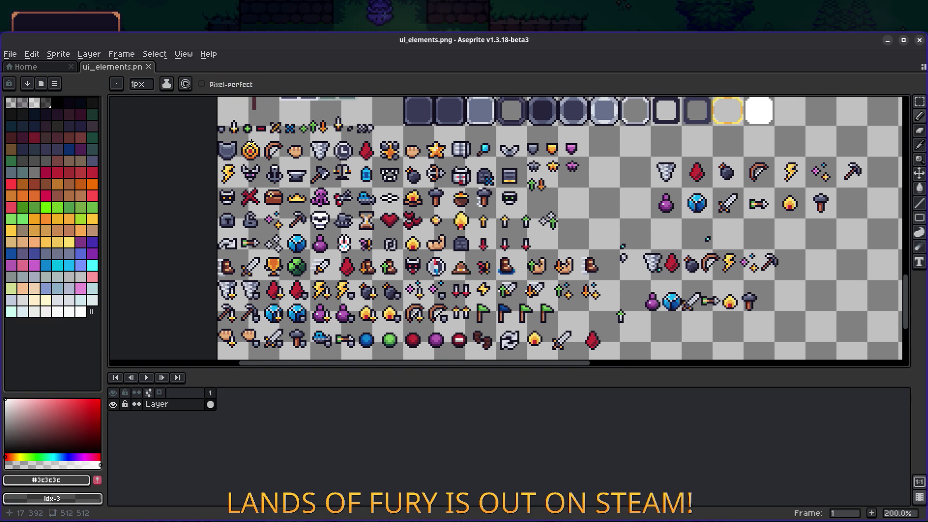
scroll(250, 141, up, 2)
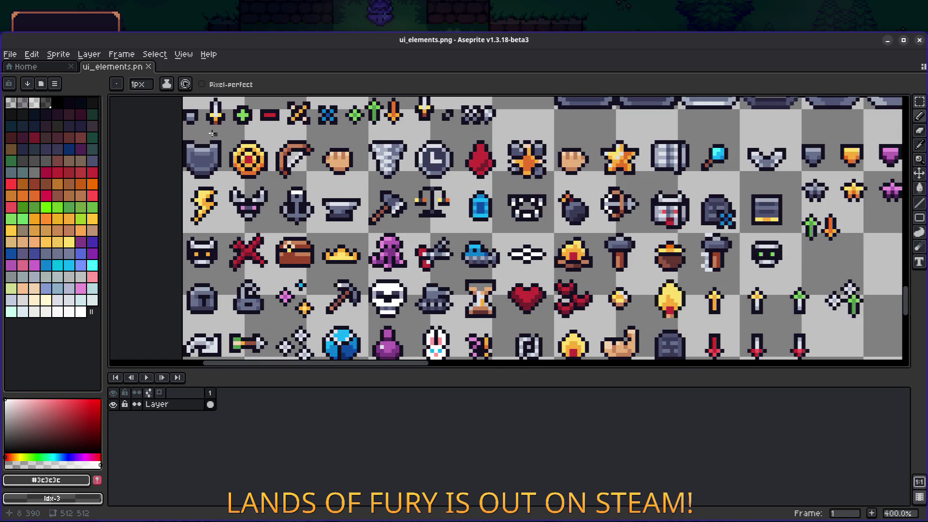
key(v)
mouse_move(209, 123)
mouse_down()
mouse_move(239, 152)
mouse_move(216, 105)
mouse_move(229, 110)
mouse_up()
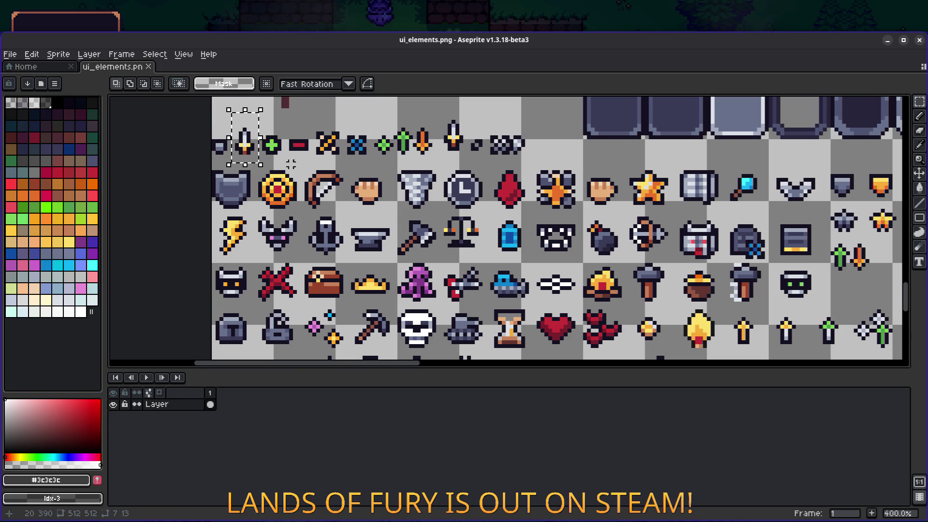
mouse_move(261, 160)
mouse_down()
mouse_move(209, 122)
mouse_move(392, 162)
mouse_move(447, 159)
mouse_up()
scroll(209, 122, down, 3)
scroll(400, 161, up, 2)
scroll(305, 148, left, 5)
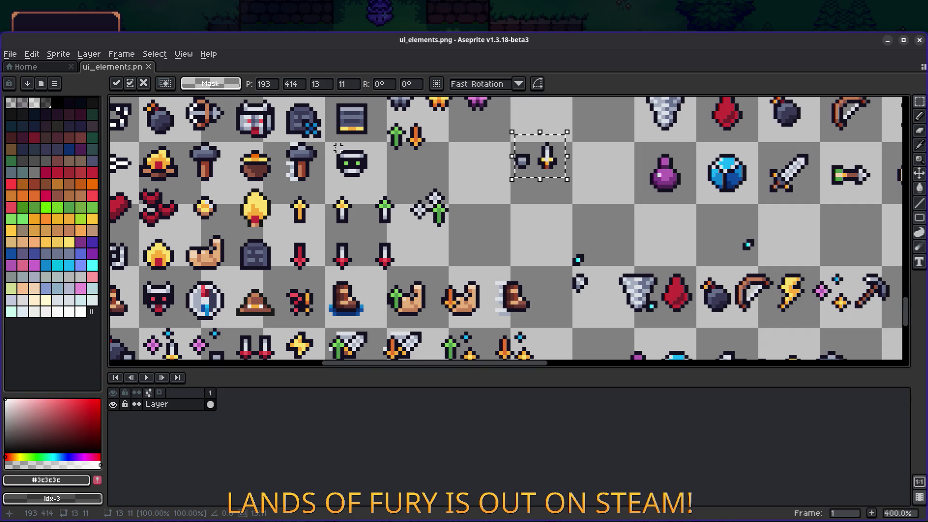
scroll(474, 157, left, 10)
scroll(474, 157, down, 2)
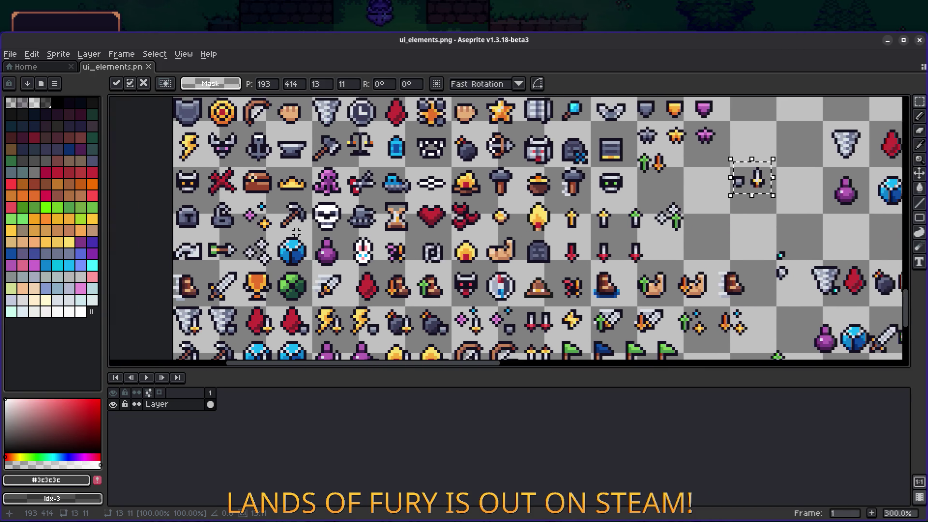
scroll(475, 248, up, 4)
click(476, 247)
- Fine-tune the dagger's position up and left, then drop it and deselect
drag(475, 248, 395, 155)
drag(451, 214, 434, 204)
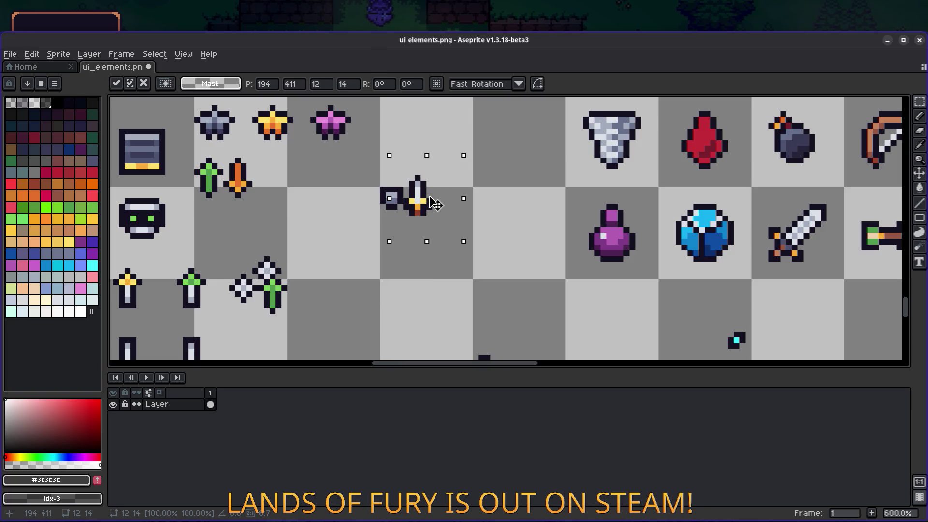
drag(434, 203, 427, 203)
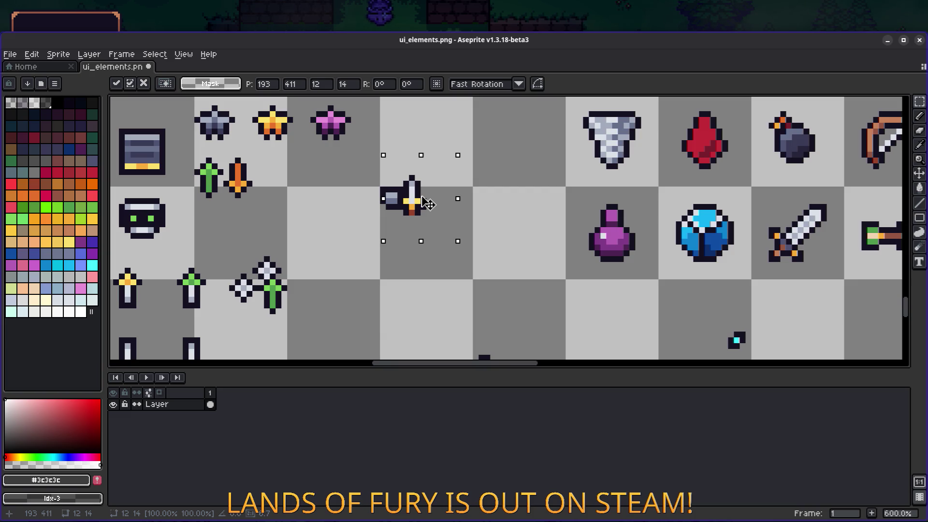
click(481, 183)
scroll(480, 191, down, 4)
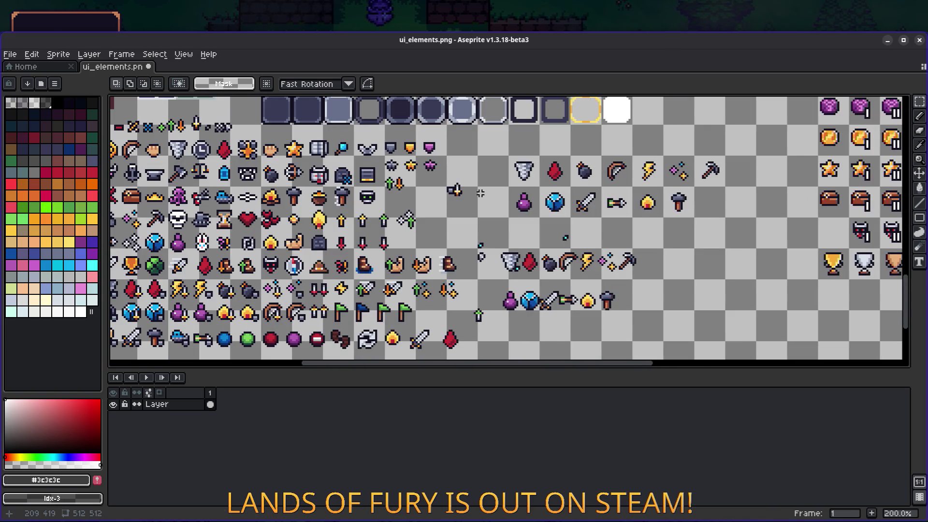
mouse_move(430, 209)
mouse_down()
mouse_move(483, 177)
mouse_move(294, 223)
mouse_move(231, 200)
mouse_move(493, 197)
mouse_up()
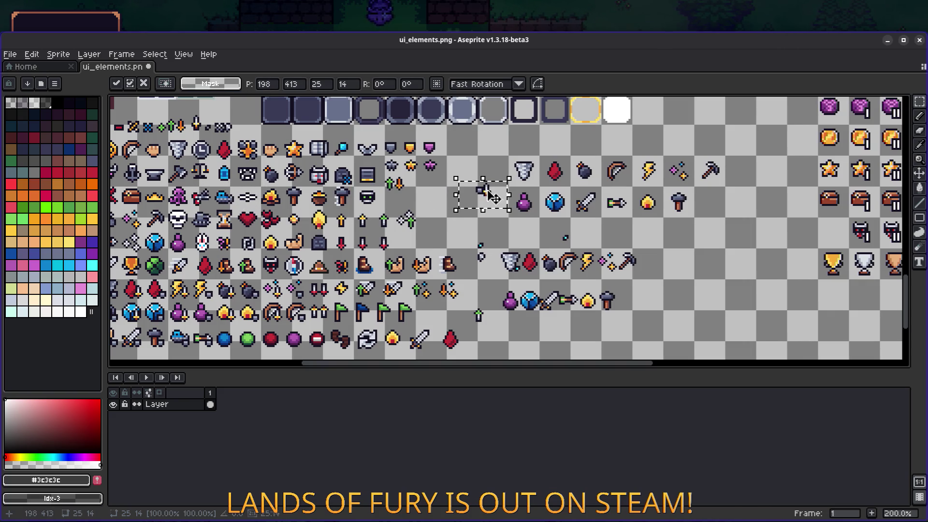
scroll(493, 198, down, 1)
scroll(455, 201, up, 4)
mouse_move(550, 169)
mouse_down()
mouse_move(455, 162)
mouse_move(466, 165)
mouse_up()
scroll(464, 166, down, 2)
scroll(464, 165, left, 5)
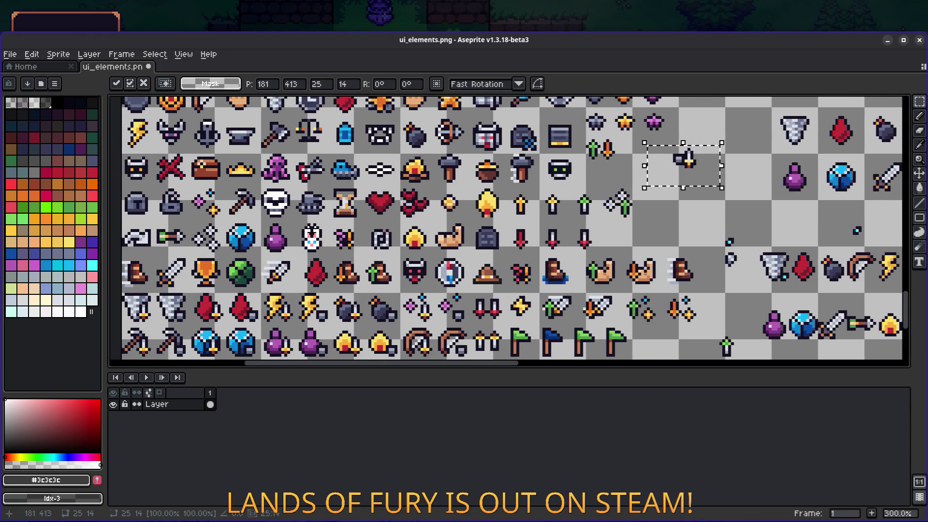
scroll(512, 231, left, 2)
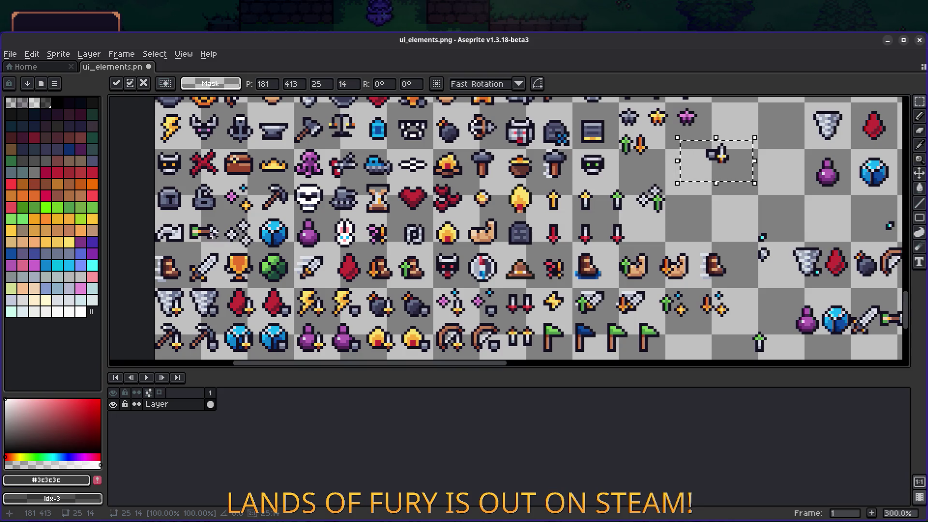
scroll(529, 230, up, 1)
click(224, 234)
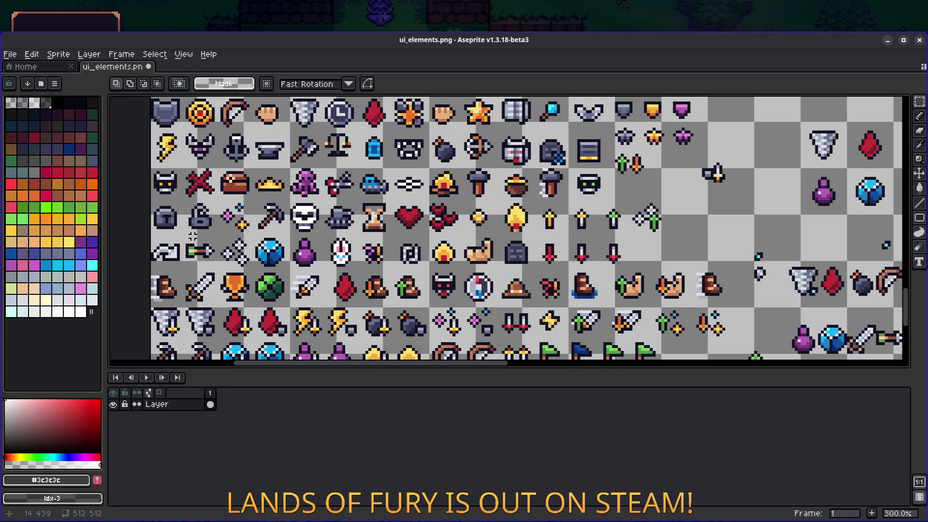
- Select the dark helmet icon and move it into the empty area below the dagger
scroll(192, 236, down, 1)
scroll(193, 236, left, 1)
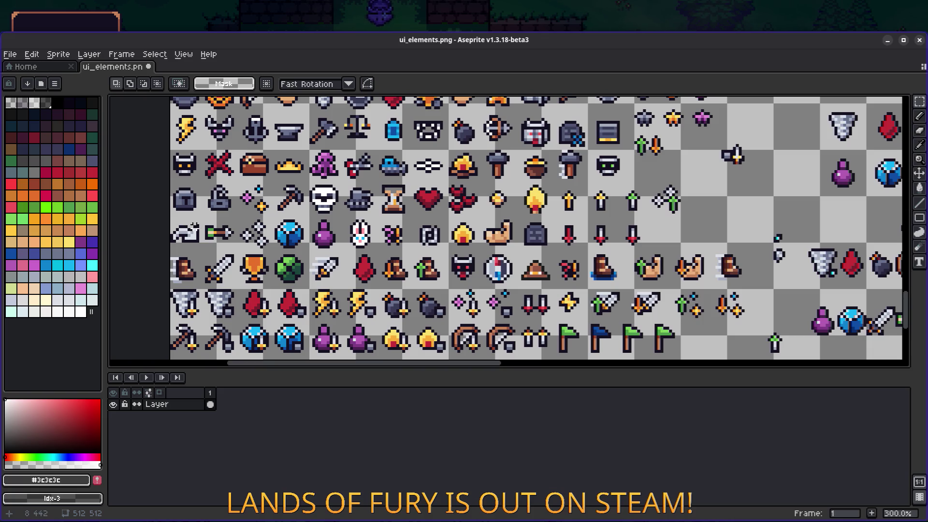
scroll(197, 212, up, 1)
scroll(197, 212, right, 1)
mouse_move(192, 249)
mouse_down()
mouse_move(153, 217)
mouse_move(721, 234)
mouse_move(707, 250)
mouse_up()
scroll(721, 234, up, 1)
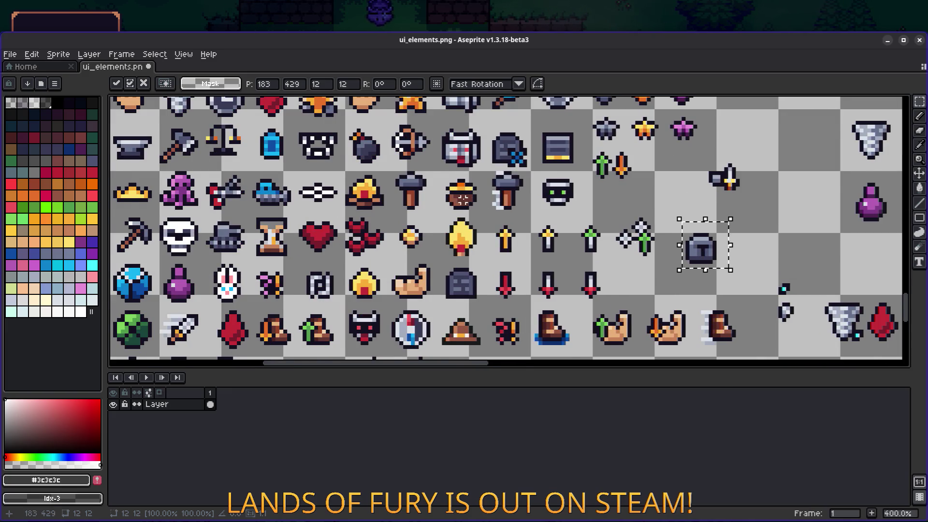
scroll(707, 250, down, 1)
mouse_move(130, 203)
mouse_down()
mouse_move(242, 204)
mouse_move(203, 202)
mouse_up()
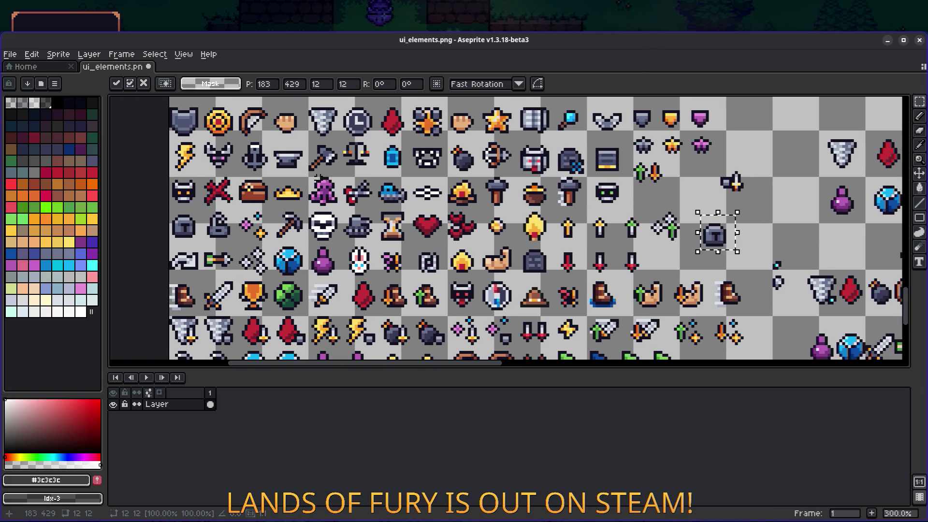
drag(197, 313, 239, 277)
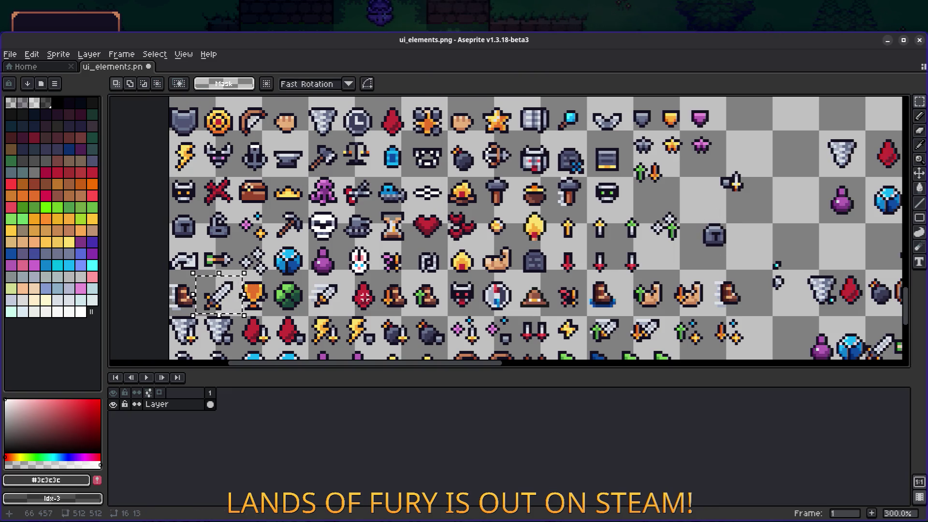
- Select the sword two cells over and move it down and left into the empty area
mouse_move(307, 314)
mouse_down()
mouse_move(341, 280)
mouse_move(509, 250)
mouse_move(788, 179)
mouse_up()
scroll(563, 208, right, 3)
scroll(563, 208, up, 2)
mouse_move(628, 195)
mouse_down()
mouse_move(601, 260)
mouse_move(545, 261)
mouse_move(601, 239)
mouse_move(610, 247)
mouse_up()
- Paste a copy of the dark helmet, position it beside the sword, and deselect
key(ctrl+v)
mouse_move(536, 242)
mouse_down()
mouse_move(592, 230)
mouse_move(498, 232)
mouse_move(540, 235)
mouse_up()
scroll(460, 206, down, 4)
drag(413, 196, 450, 189)
scroll(439, 209, up, 1)
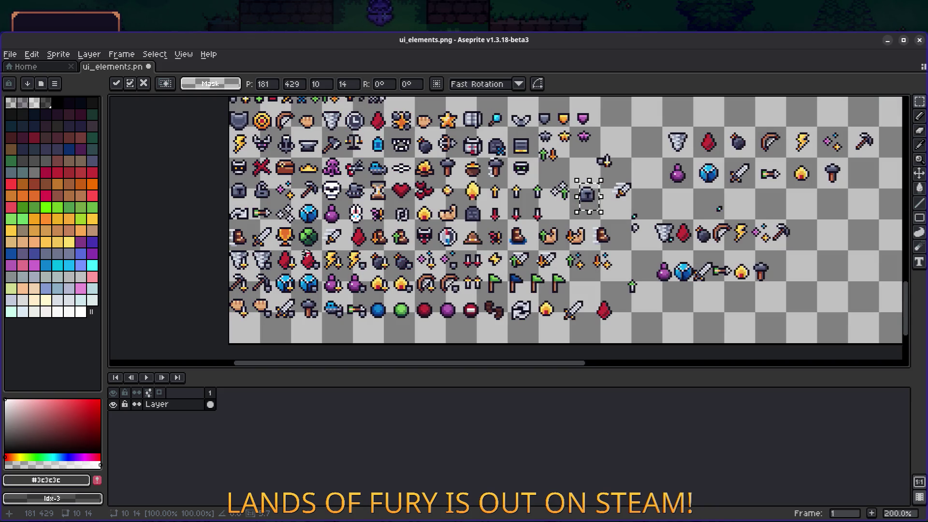
scroll(585, 206, up, 1)
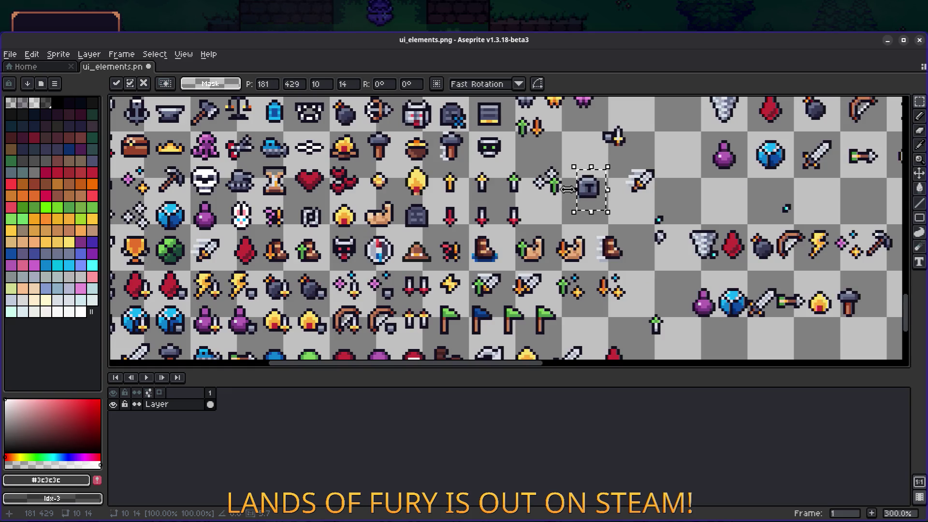
scroll(587, 195, down, 1)
drag(586, 196, 561, 237)
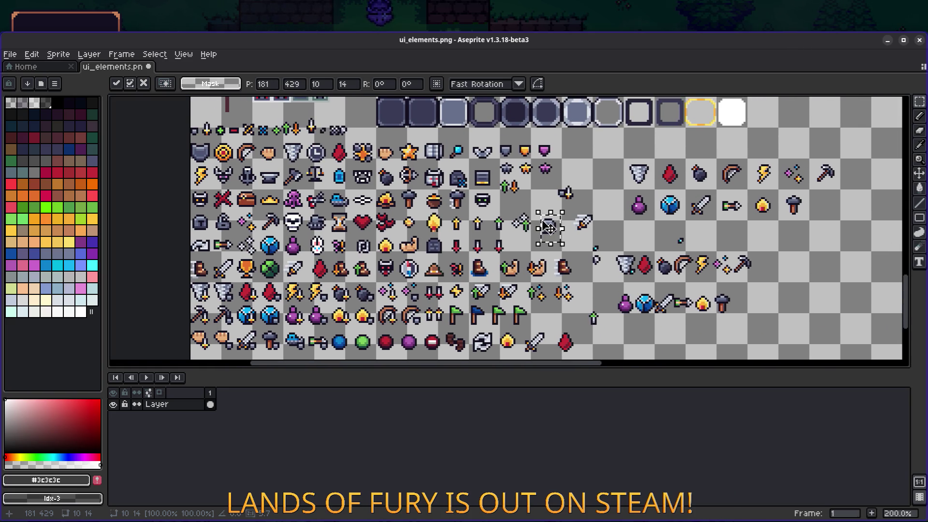
scroll(545, 225, up, 1)
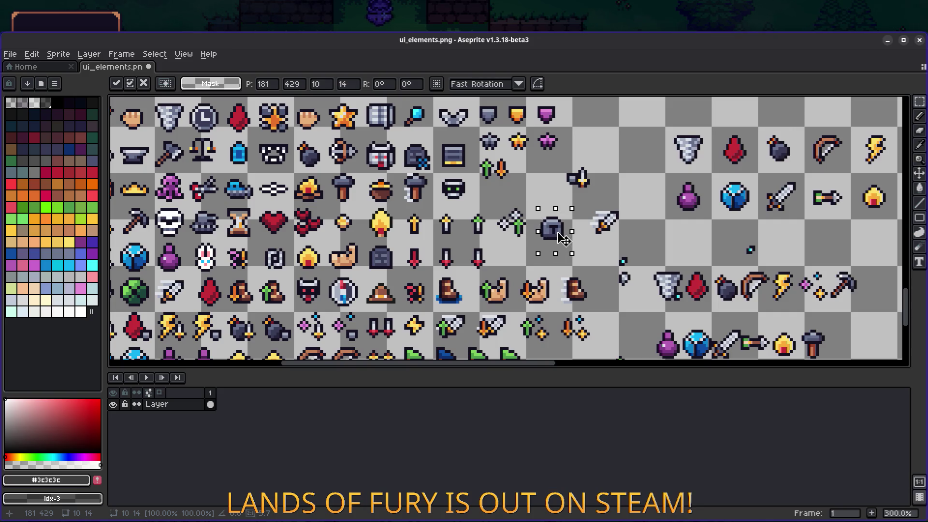
key(ctrl+d)
- Move the small dagger up beside the helmet
scroll(604, 230, up, 2)
mouse_move(592, 170)
mouse_down()
mouse_move(560, 124)
mouse_move(551, 242)
mouse_up()
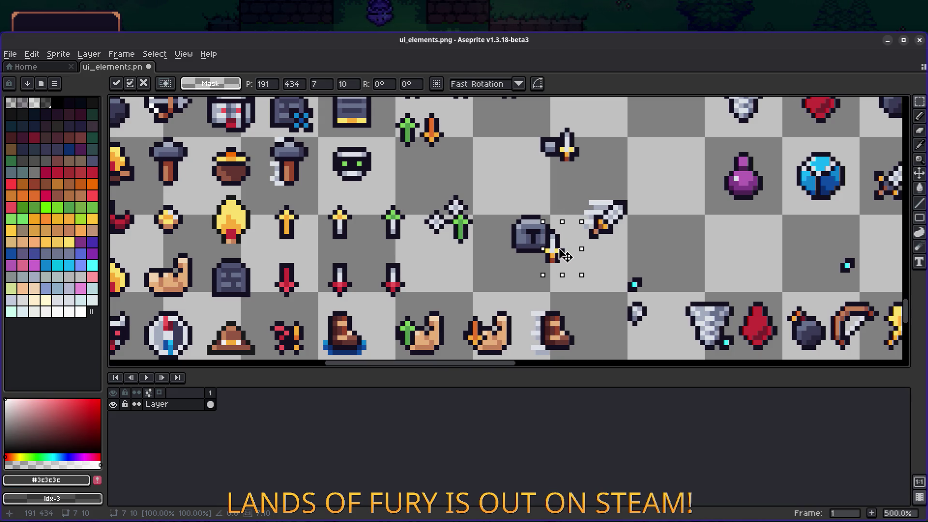
mouse_move(565, 248)
mouse_down()
mouse_move(557, 212)
mouse_move(560, 244)
mouse_move(571, 235)
mouse_move(567, 213)
mouse_up()
scroll(568, 214, down, 3)
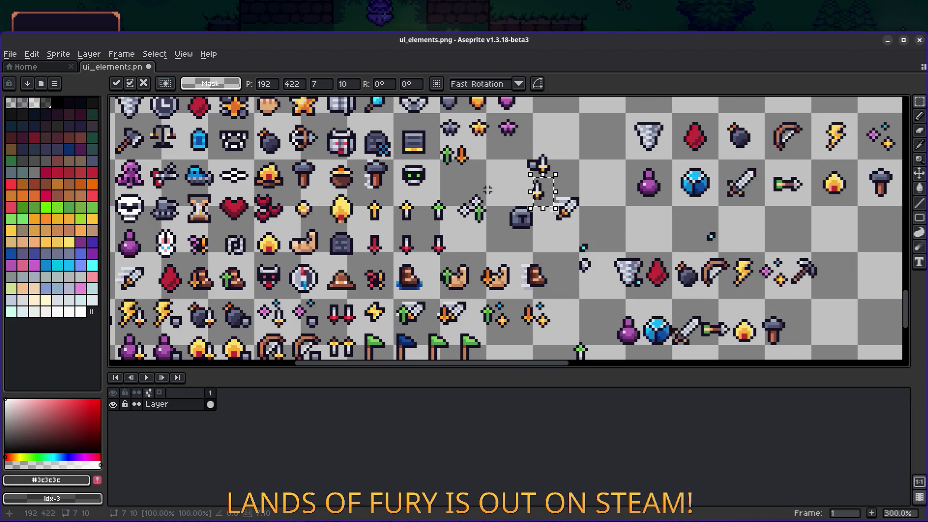
scroll(568, 213, up, 2)
- Move the grey shield from the top row into the empty cell and commit it
drag(335, 152, 271, 212)
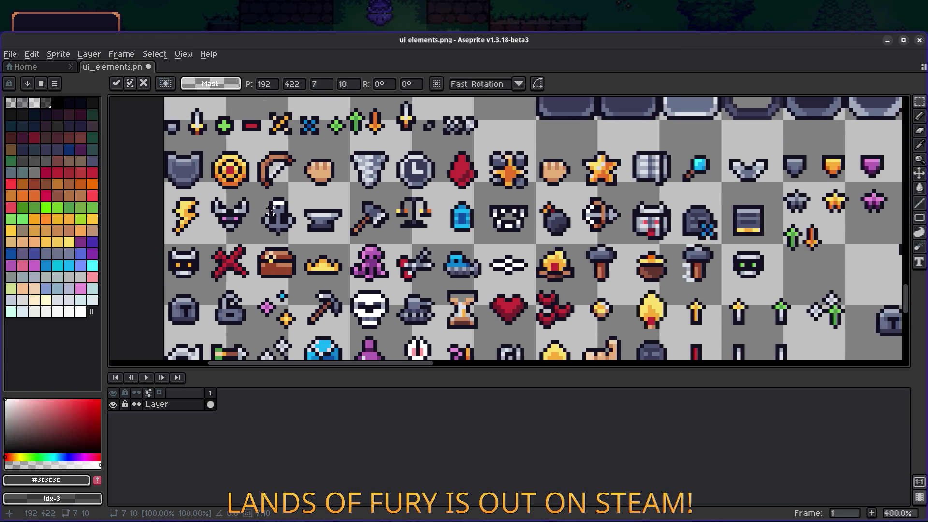
mouse_move(164, 151)
mouse_down()
mouse_move(208, 190)
mouse_move(712, 272)
mouse_up()
scroll(208, 179, down, 1)
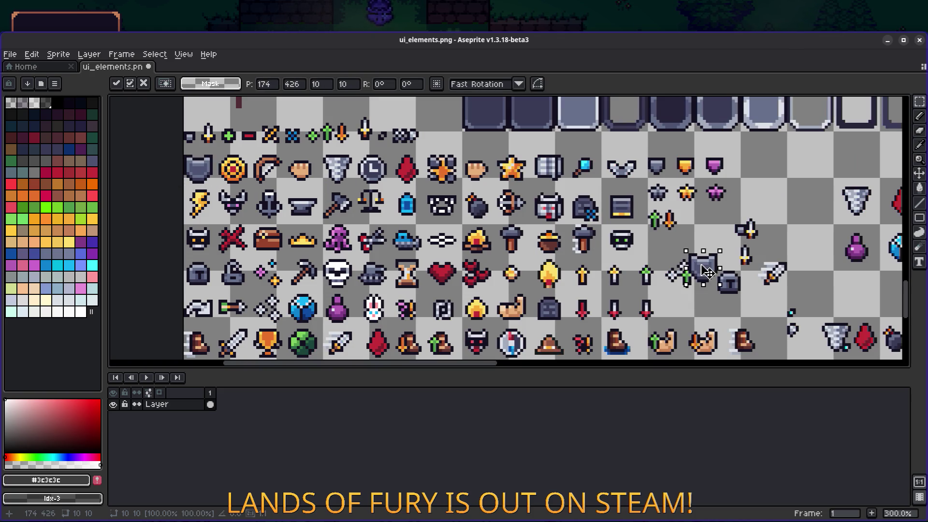
scroll(520, 216, up, 2)
mouse_move(488, 204)
mouse_down()
mouse_move(515, 200)
mouse_move(584, 261)
mouse_move(736, 220)
mouse_move(709, 197)
mouse_up()
key(Return)
- Move the neighbouring sword onto the shield and deselect
drag(634, 257, 578, 171)
mouse_move(619, 222)
mouse_down()
mouse_move(628, 206)
mouse_move(720, 180)
mouse_move(701, 159)
mouse_move(709, 219)
mouse_move(624, 154)
mouse_move(616, 234)
mouse_up()
scroll(585, 205, up, 1)
key(ctrl+d)
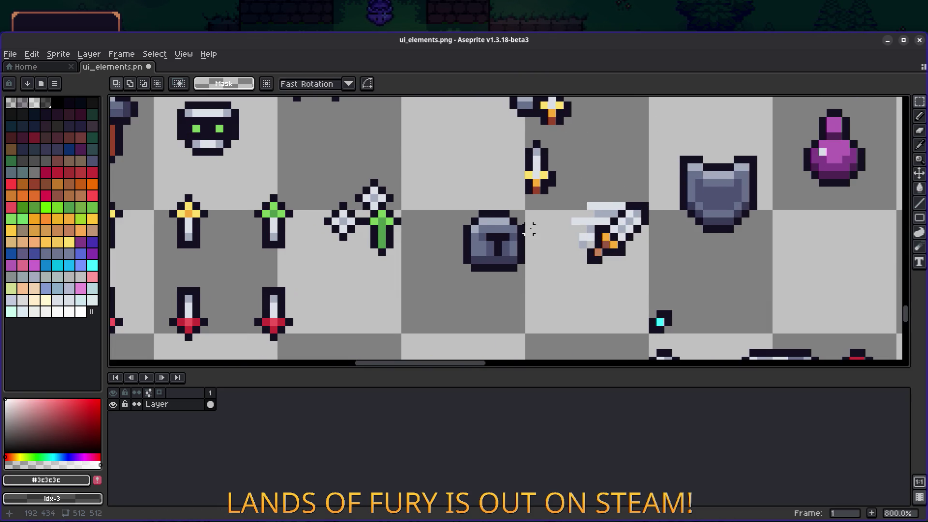
- Erase the stray light pixels along the sword's edge with the pencil
scroll(528, 224, up, 5)
key(b)
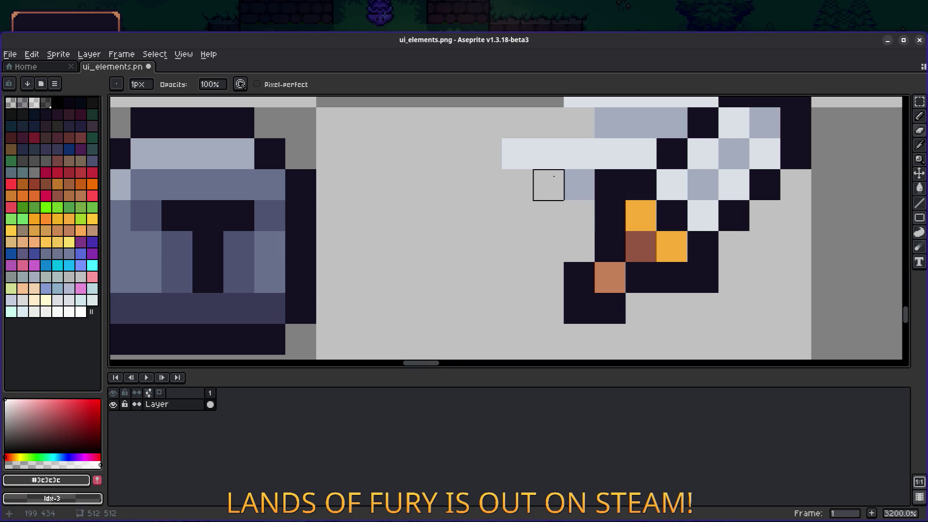
scroll(547, 182, down, 3)
mouse_move(466, 258)
mouse_down()
mouse_move(482, 258)
mouse_move(451, 242)
mouse_move(483, 227)
mouse_move(498, 243)
mouse_move(513, 227)
mouse_up()
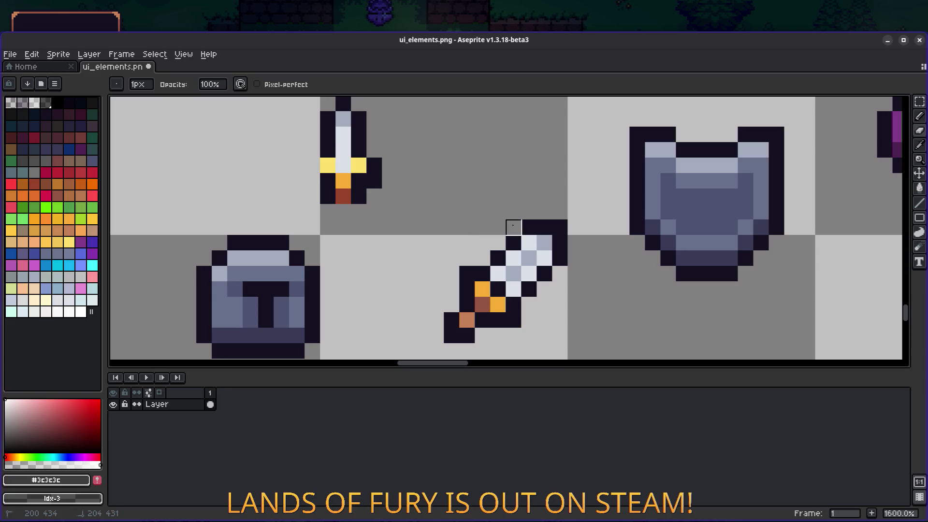
scroll(502, 238, down, 5)
scroll(501, 238, up, 2)
- Marquee-select the 12x12 sword and drag it beside the shield
key(m)
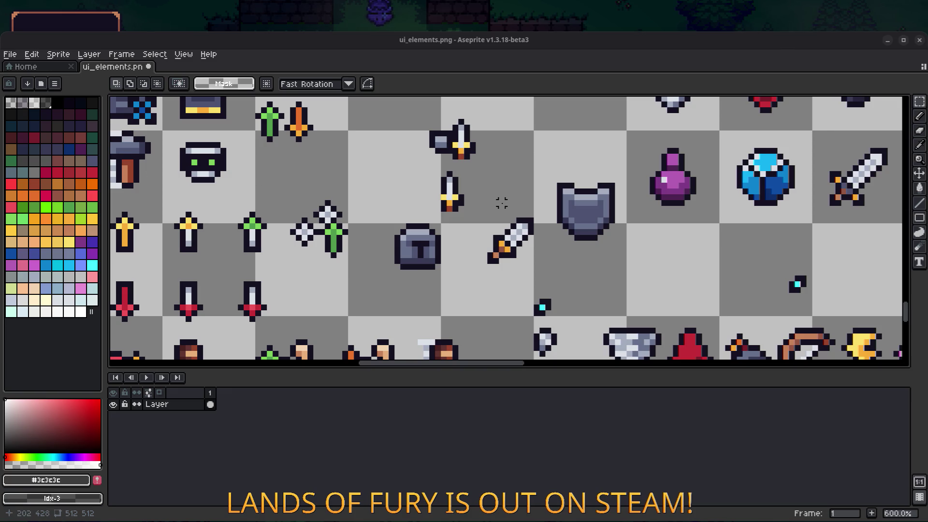
scroll(441, 256, right, 5)
scroll(440, 257, up, 1)
drag(322, 305, 392, 235)
mouse_move(382, 266)
mouse_down()
mouse_move(464, 247)
mouse_move(472, 215)
mouse_move(469, 240)
mouse_move(452, 249)
mouse_move(458, 228)
mouse_move(472, 234)
mouse_move(472, 220)
mouse_move(480, 228)
mouse_move(434, 252)
mouse_move(479, 242)
mouse_move(529, 270)
mouse_move(527, 285)
mouse_up()
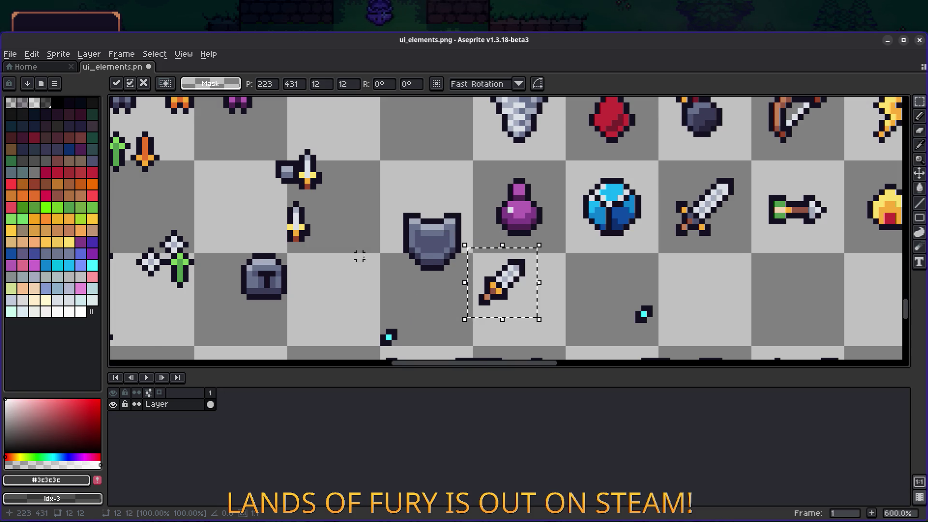
- Rotate the floating sword 45° upright, commit, and drop it below the purple potion
scroll(526, 286, down, 1)
scroll(399, 290, down, 2)
drag(471, 248, 473, 252)
drag(500, 220, 480, 220)
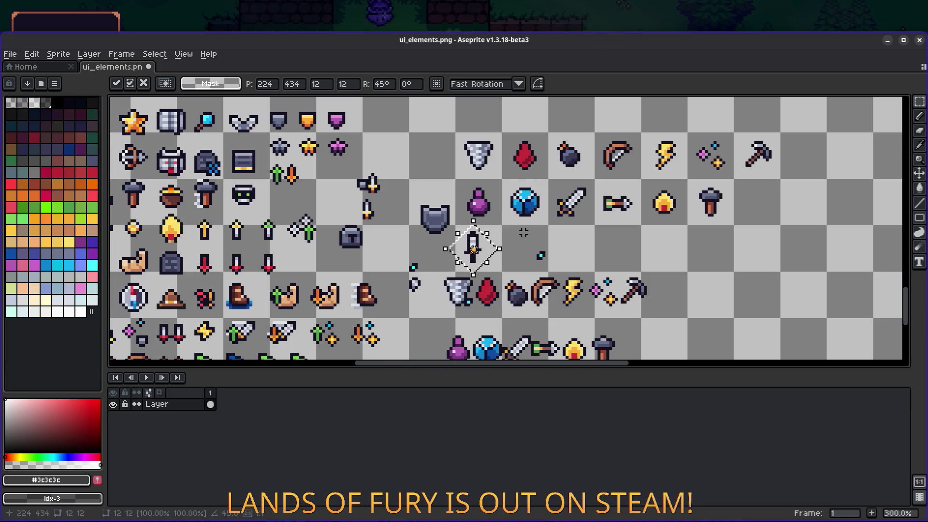
key(Return)
scroll(472, 250, up, 2)
mouse_move(445, 281)
mouse_down()
mouse_move(519, 208)
mouse_move(423, 193)
mouse_move(493, 234)
mouse_up()
key(ctrl+d)
scroll(475, 250, up, 2)
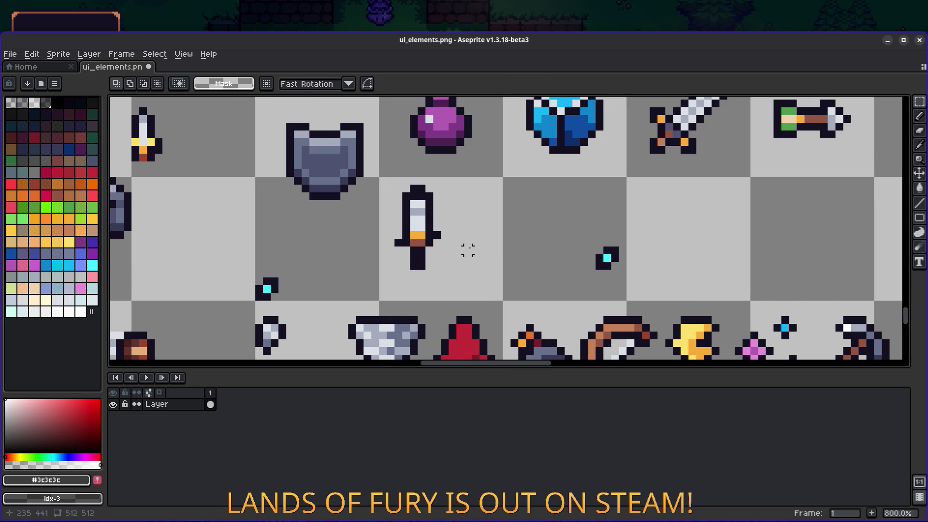
- Erase the stray dark pixel and the upright dagger's tip
scroll(475, 250, up, 2)
key(b)
alt+click(392, 256)
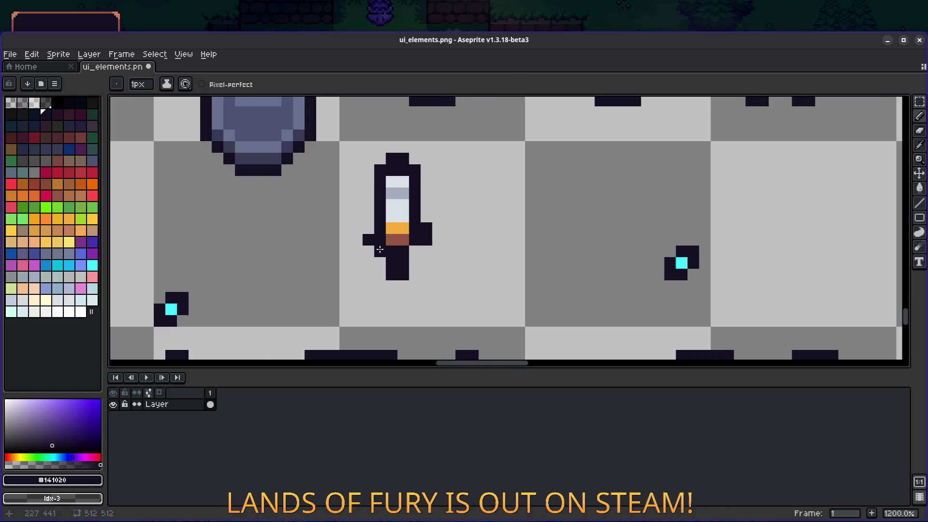
key(ctrl+z)
key(e)
drag(391, 159, 403, 160)
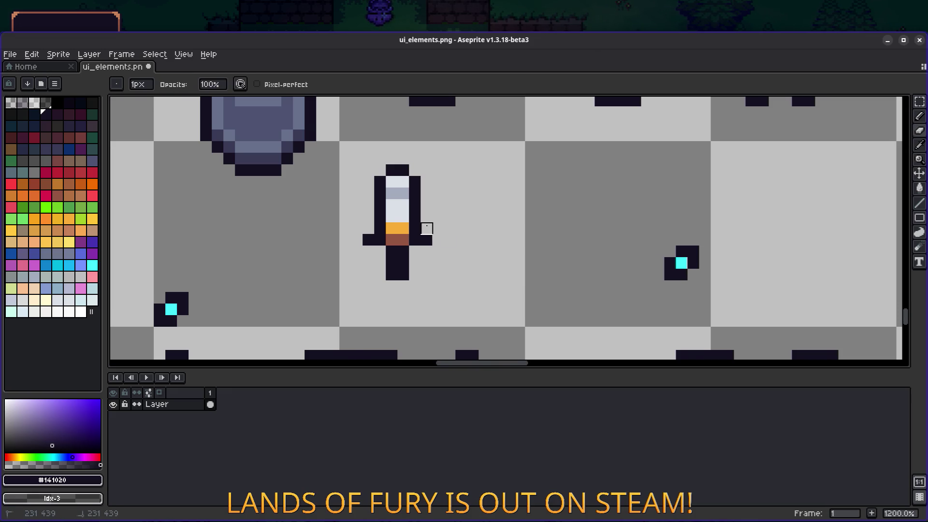
- Shade one of the dagger's blade pixels grey #a3acbe
scroll(449, 228, down, 6)
scroll(432, 261, up, 3)
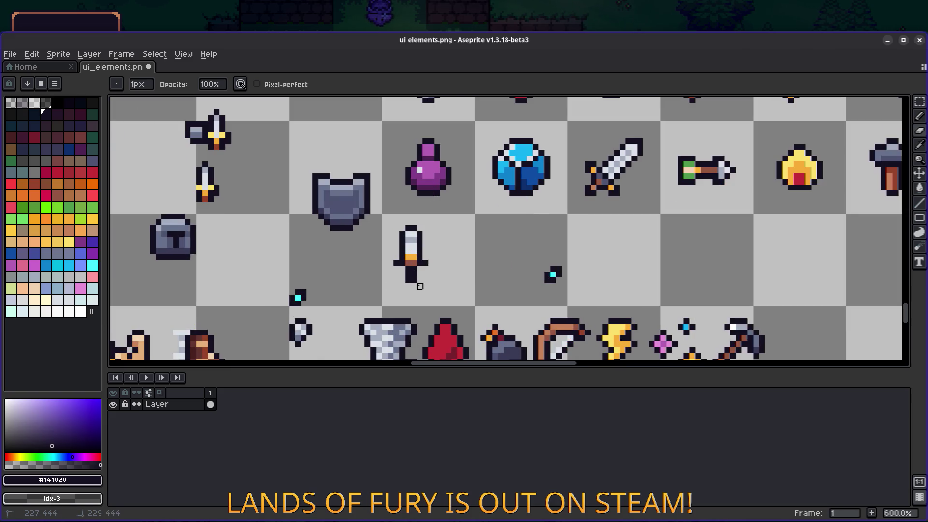
scroll(419, 281, up, 3)
scroll(402, 270, down, 5)
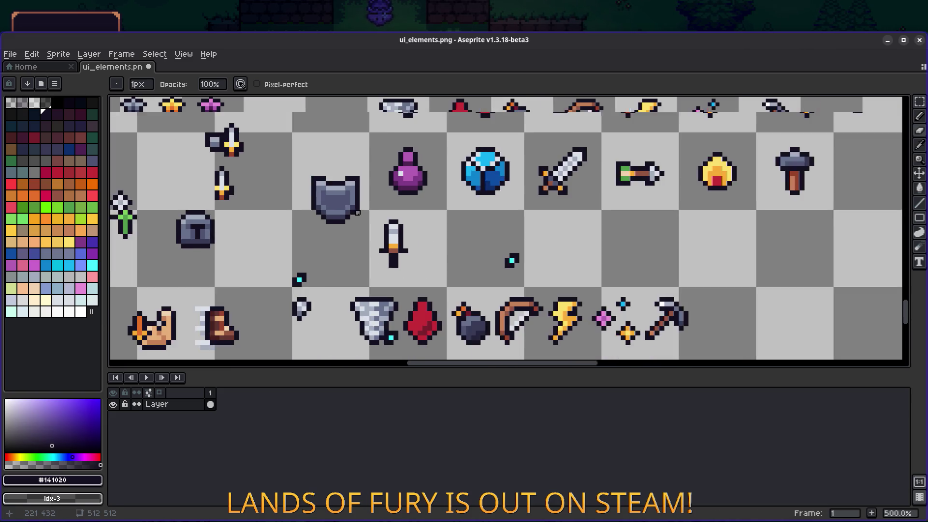
scroll(450, 272, up, 3)
key(m)
key(b)
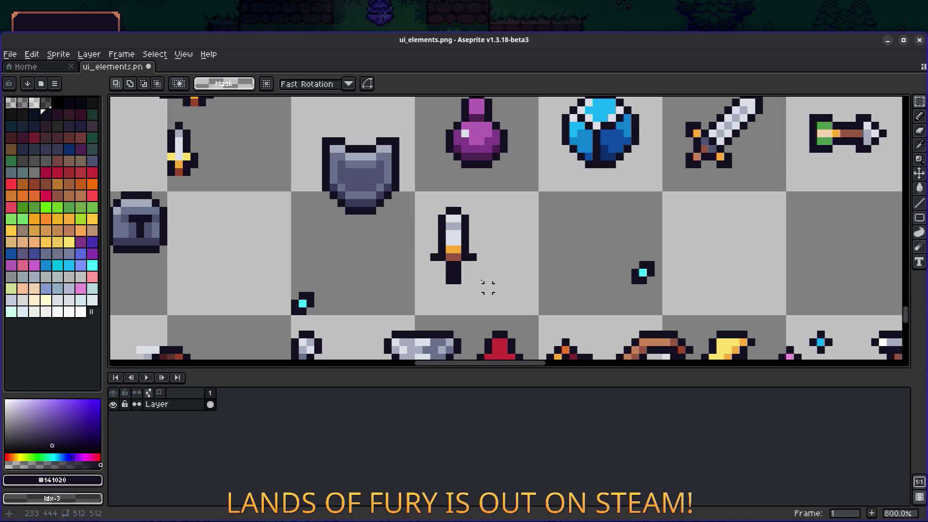
scroll(454, 236, up, 3)
alt+click(456, 213)
click(452, 239)
key(ctrl+z)
click(449, 237)
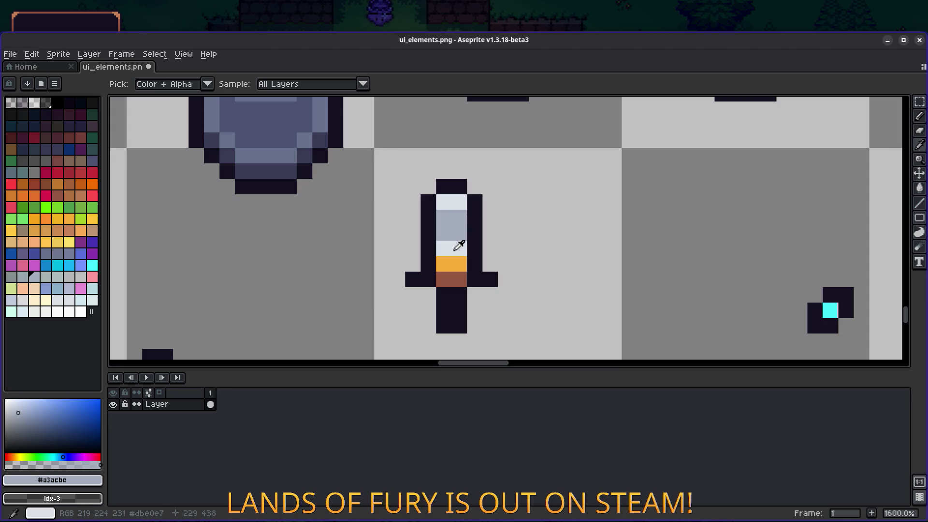
- Sample the guard's brown #945542 and marquee-select the upright dagger
key(alt)
alt+click(450, 281)
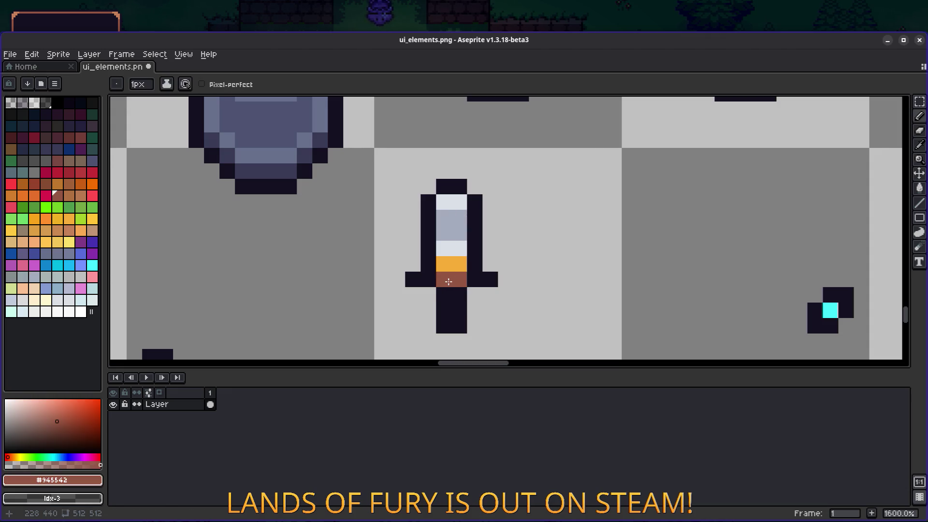
key(m)
drag(394, 339, 529, 164)
scroll(545, 242, down, 4)
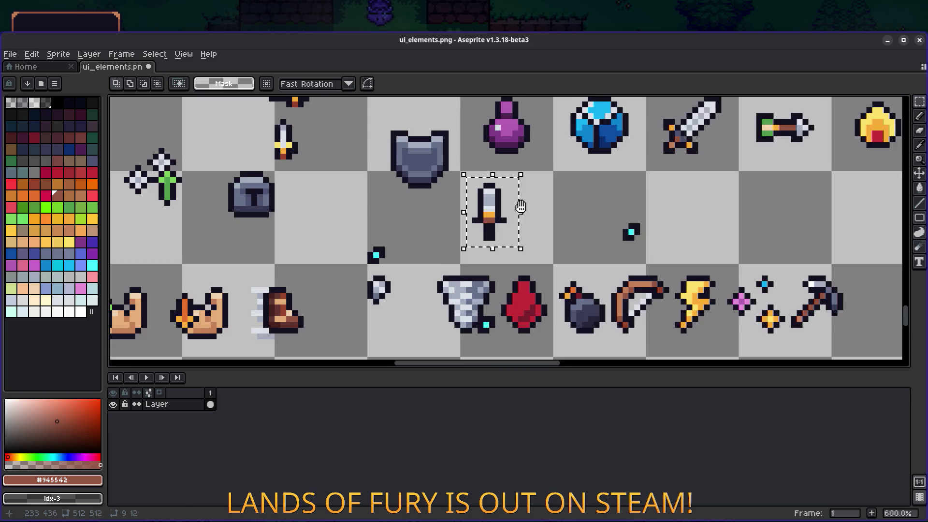
- Move the upright dagger from its cell onto the grey shield and commit it in place
mouse_move(540, 238)
mouse_down()
mouse_move(488, 185)
mouse_move(478, 201)
mouse_move(474, 194)
mouse_move(498, 191)
mouse_move(482, 192)
mouse_move(551, 241)
mouse_up()
drag(426, 161, 485, 220)
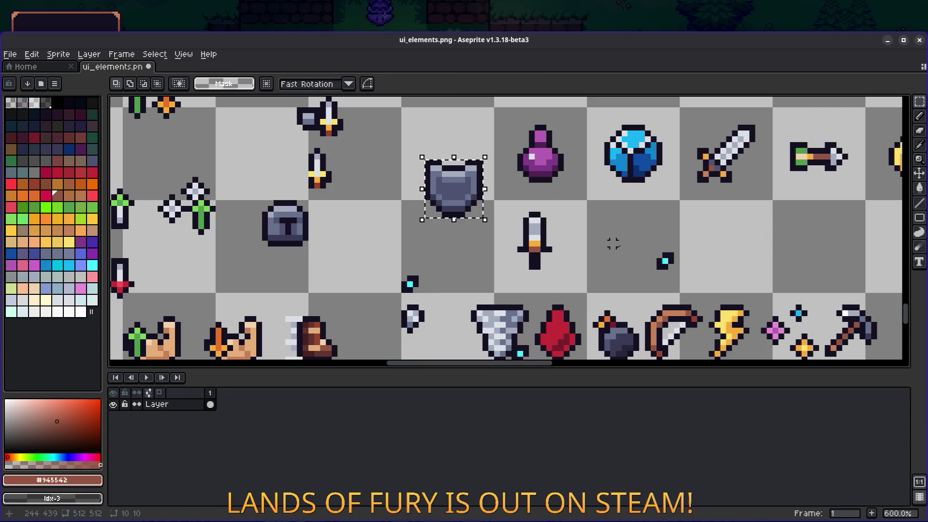
drag(506, 283, 571, 205)
drag(550, 245, 466, 186)
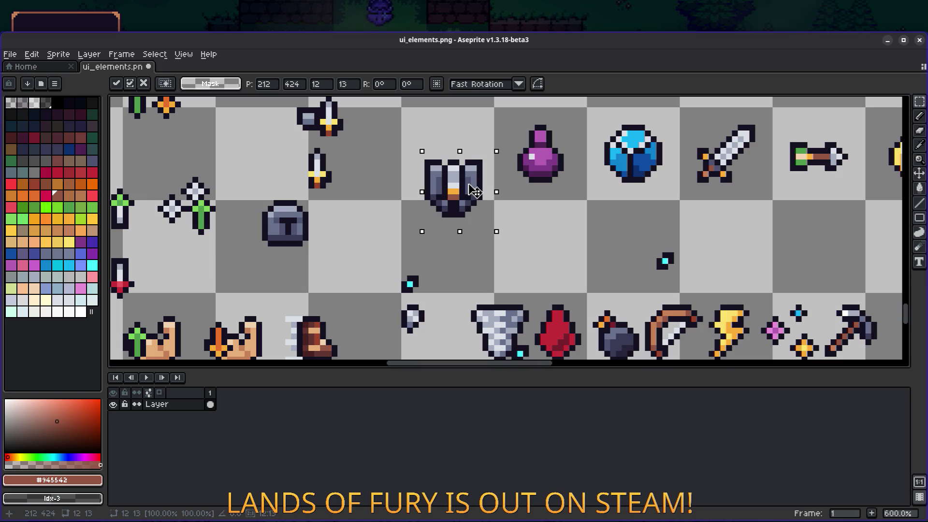
click(516, 195)
scroll(598, 234, down, 4)
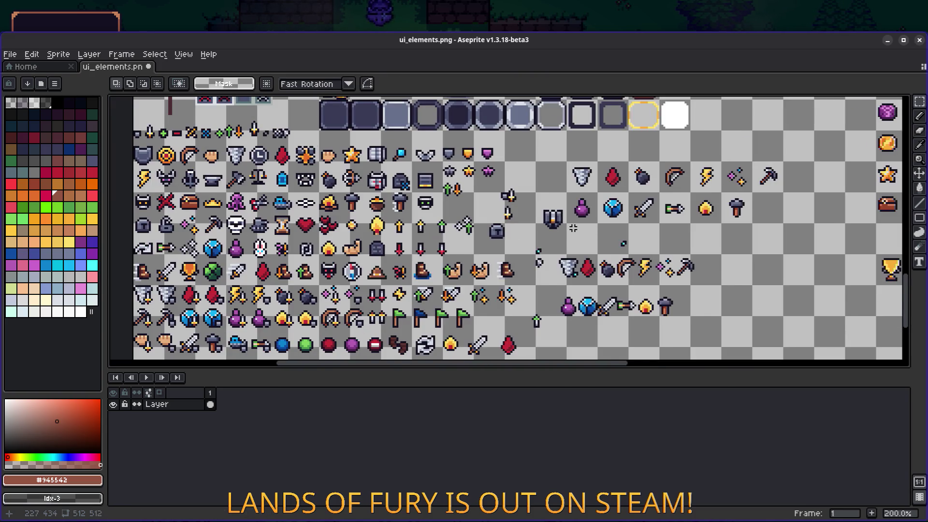
- Try a brown #945542 pixel on the shield, then undo the test strokes
scroll(572, 228, up, 5)
scroll(522, 198, up, 2)
key(i)
key(b)
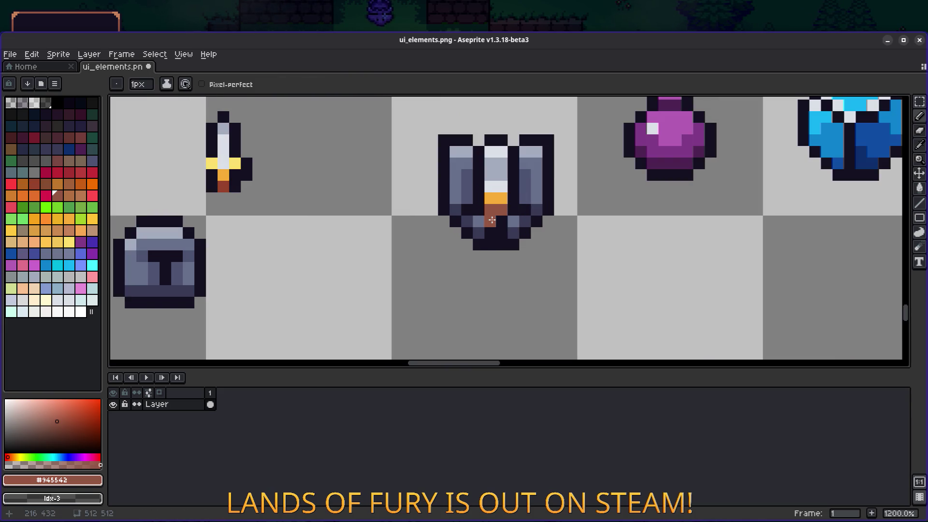
alt+click(482, 218)
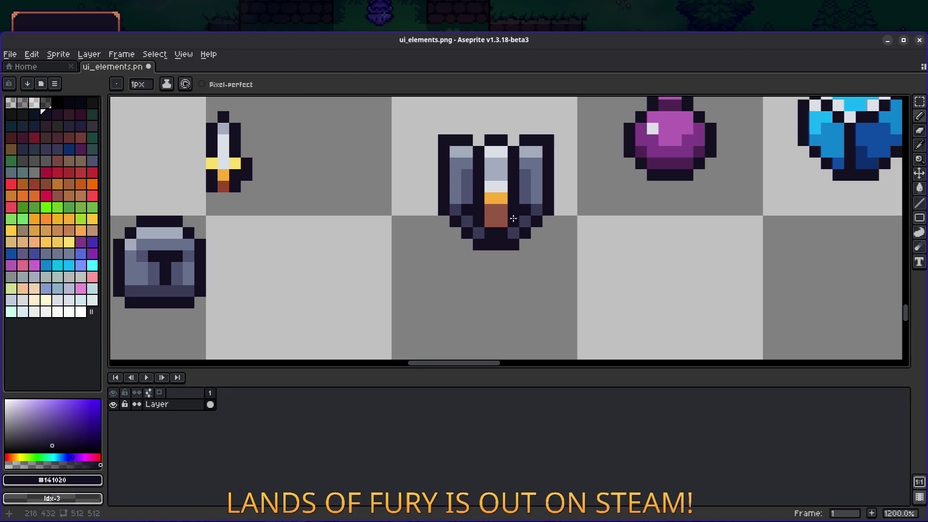
key(ctrl+z)
key(ctrl+z)
key(ctrl+z)
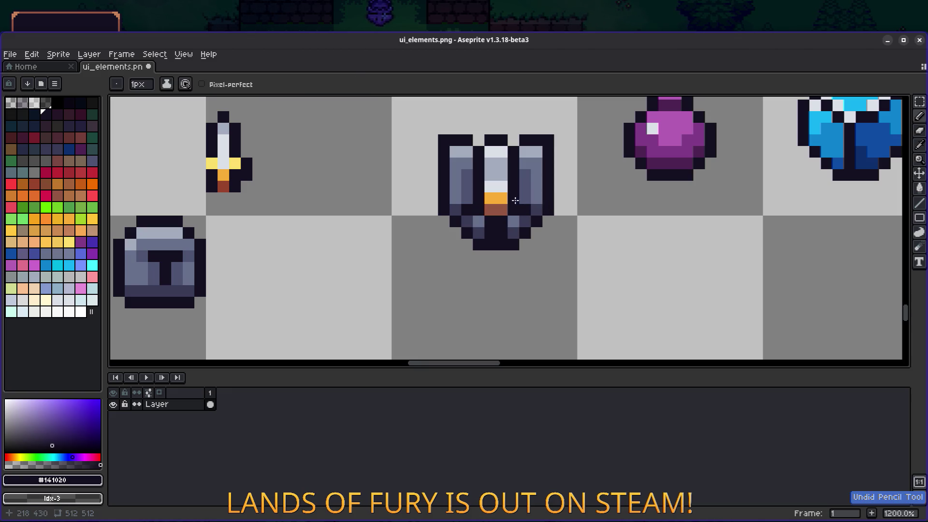
alt+click(495, 197)
alt+click(498, 208)
click(499, 195)
key(ctrl+z)
- Sample the shield's grey-blue #a3acbe and undo the last pixel stroke
alt+click(502, 188)
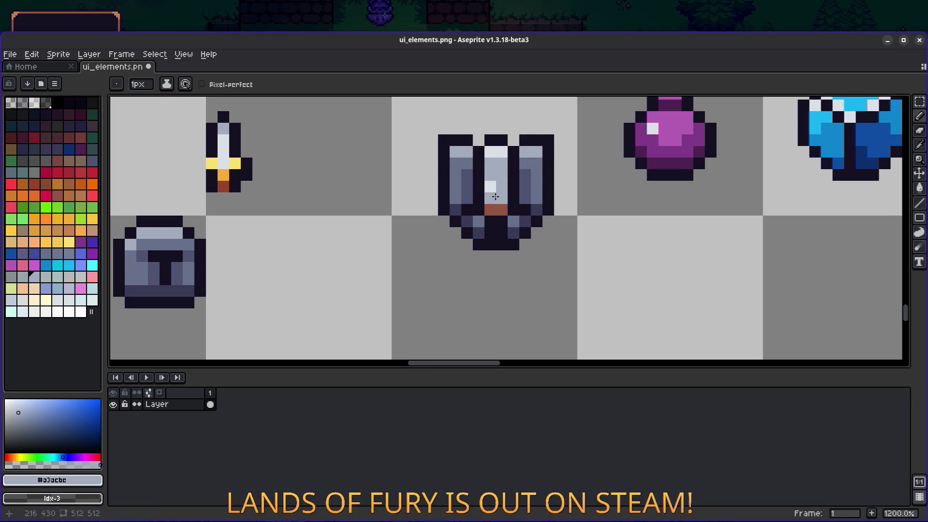
scroll(495, 188, down, 5)
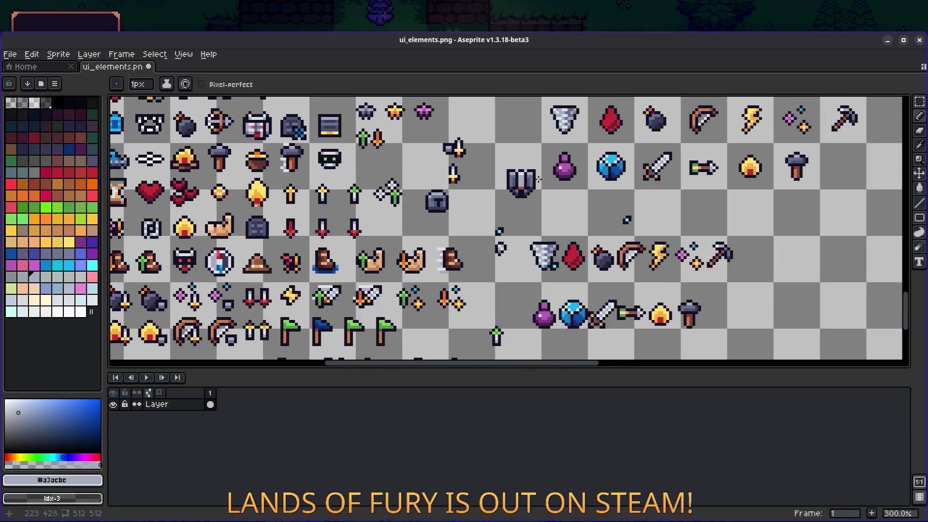
scroll(539, 181, down, 1)
scroll(529, 182, up, 3)
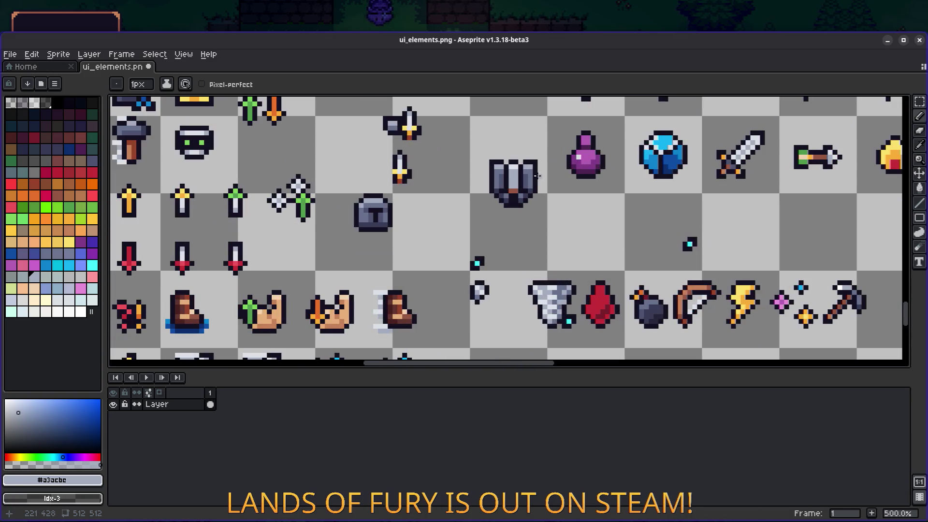
scroll(536, 175, up, 2)
key(ctrl+z)
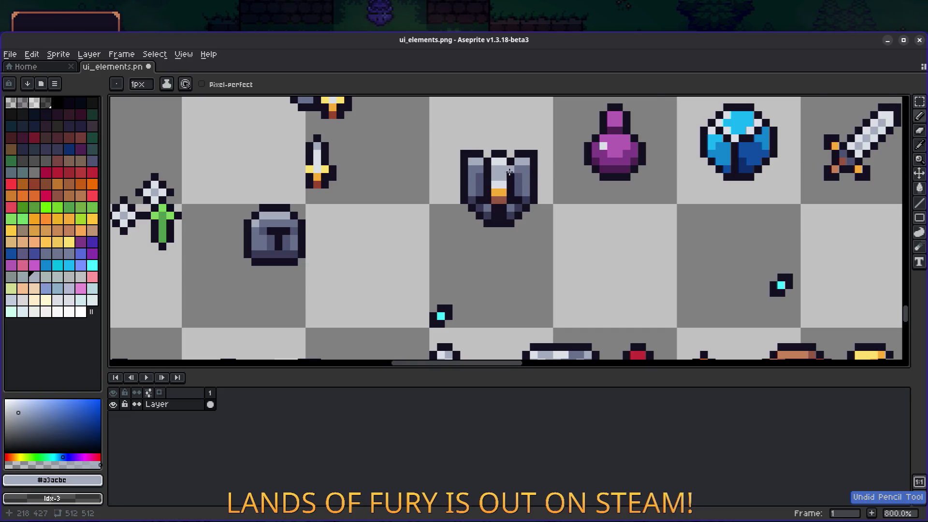
scroll(505, 170, up, 5)
- Sample dark #141020, guard brown, light #dbe0e7 and grey-blue #a3acbe from the sprites
key(alt)
alt+click(439, 249)
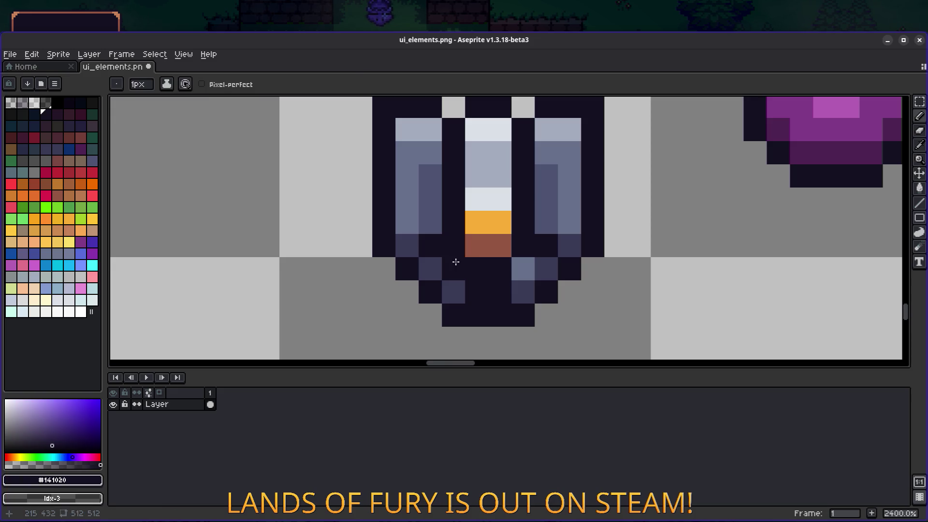
scroll(573, 174, down, 6)
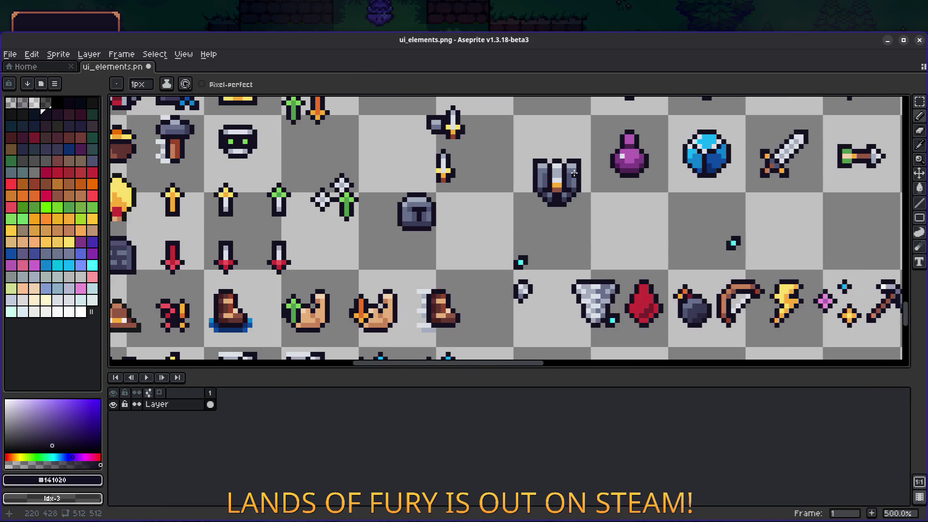
scroll(574, 173, up, 4)
alt+click(538, 210)
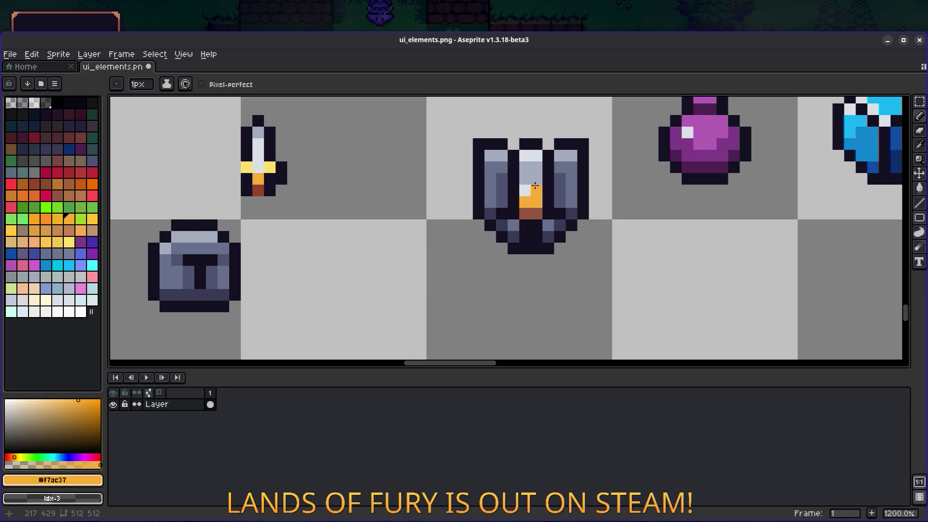
alt+click(537, 154)
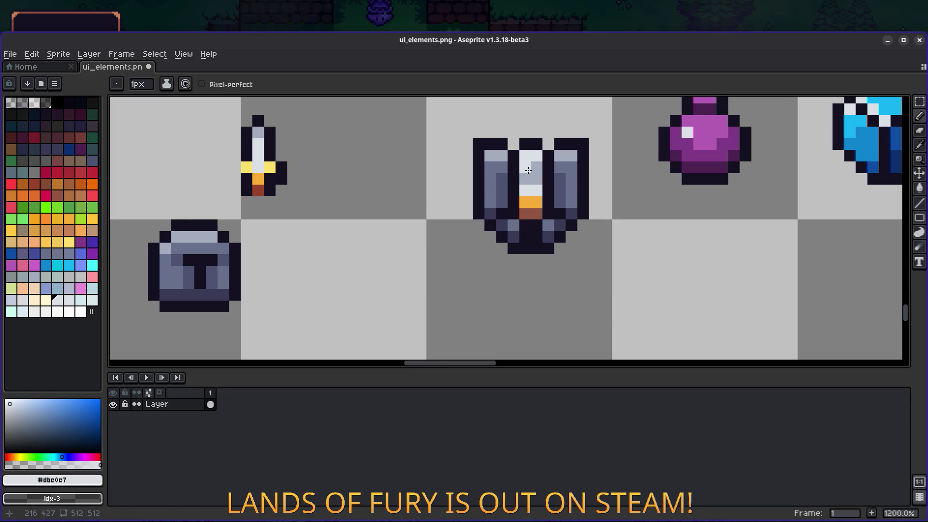
alt+click(528, 191)
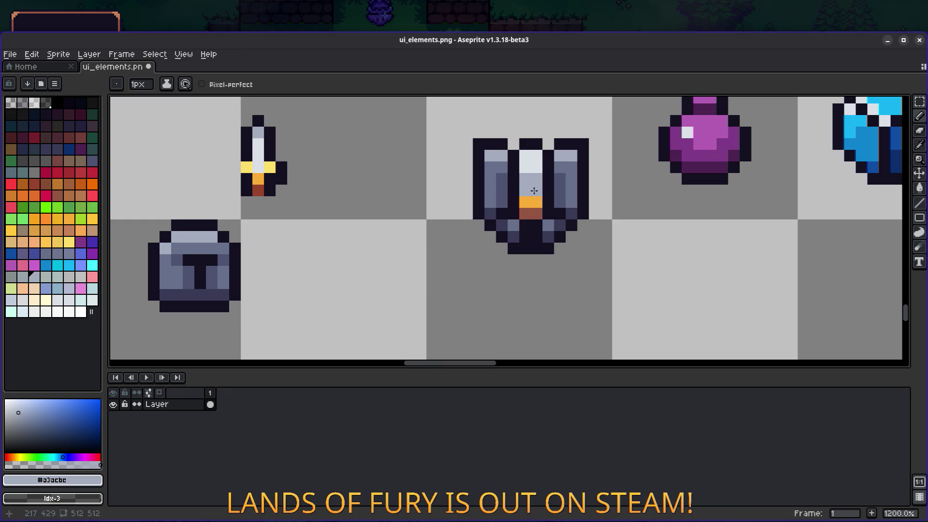
scroll(544, 200, down, 3)
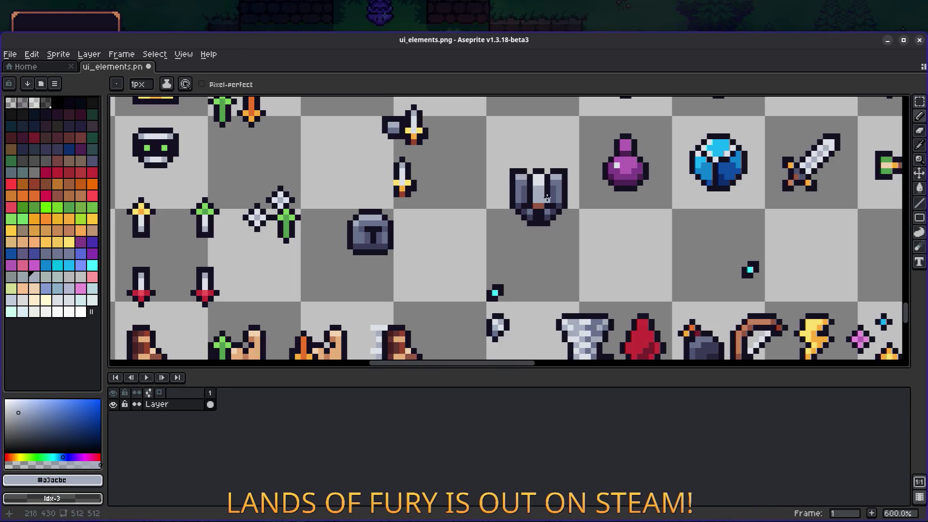
scroll(546, 198, up, 4)
scroll(517, 214, down, 6)
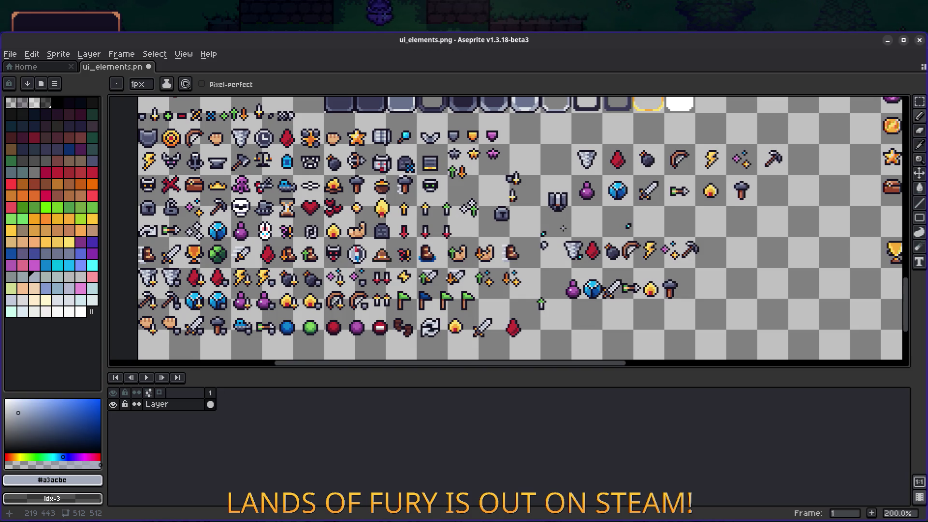
scroll(572, 191, up, 2)
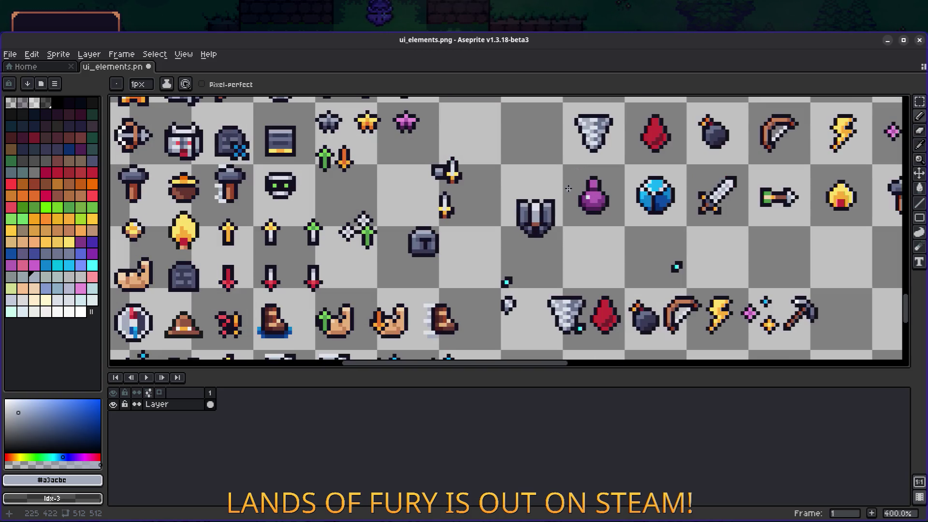
scroll(558, 190, up, 6)
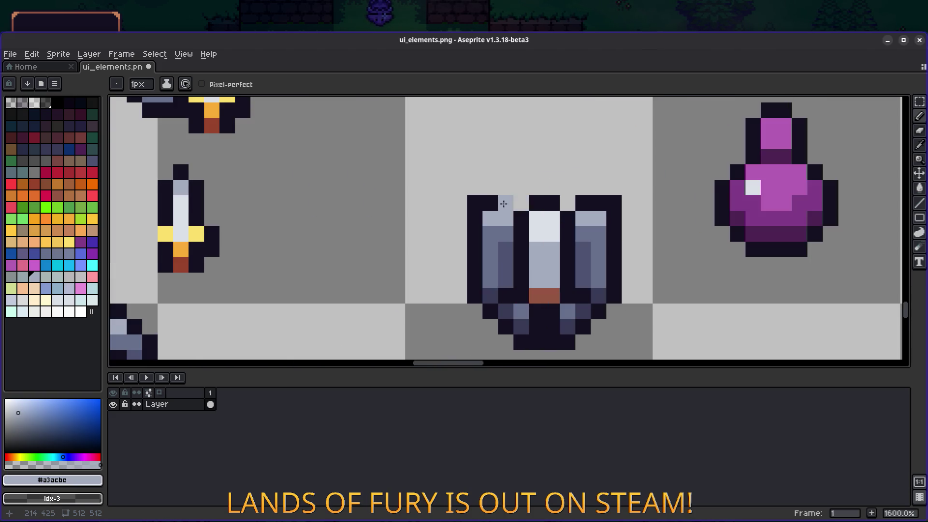
- Fill the three light gaps between the shield's top prongs with dark pixels
alt+click(505, 216)
click(520, 216)
click(568, 217)
scroll(585, 215, down, 6)
scroll(581, 216, up, 3)
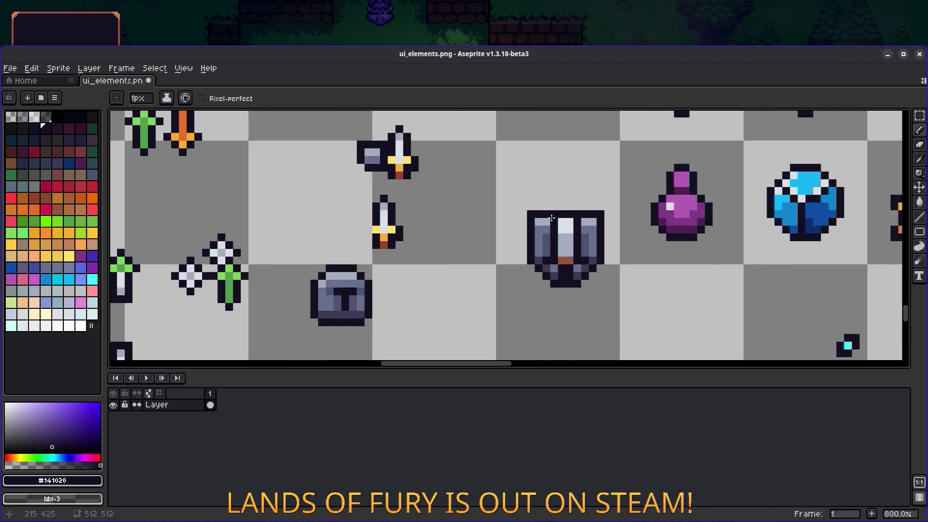
scroll(596, 217, down, 4)
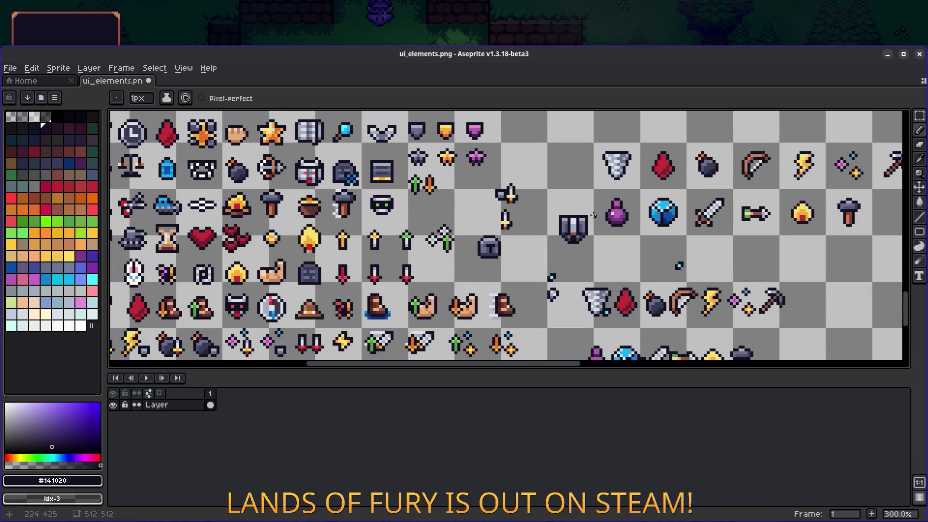
scroll(570, 216, up, 2)
scroll(580, 213, down, 3)
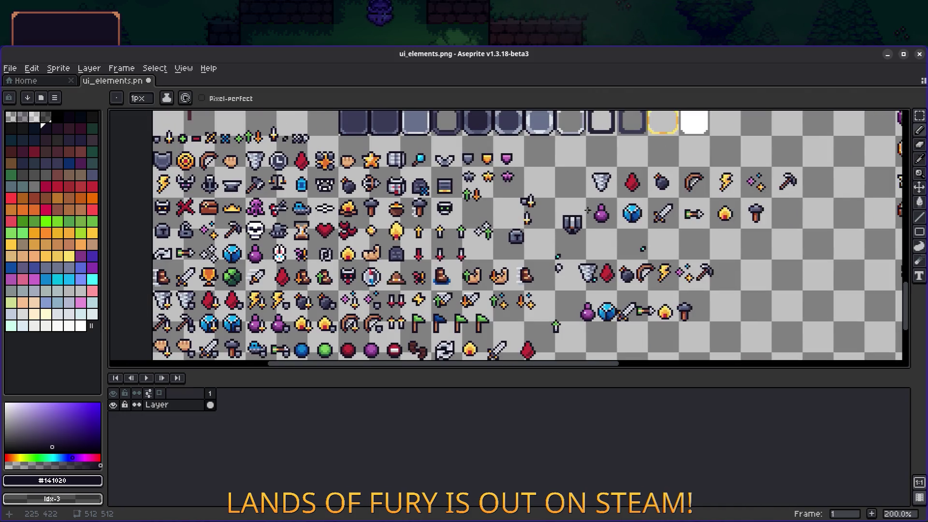
- Maximize the editor, recentre on the shield and paint one shield pixel light grey
drag(542, 214, 544, 186)
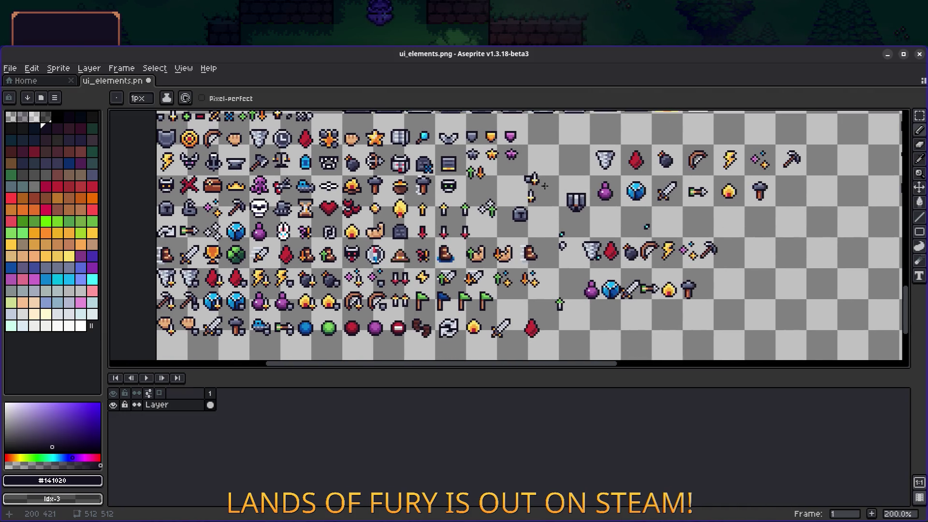
double_click(601, 55)
scroll(543, 165, up, 2)
drag(560, 135, 474, 151)
key(ctrl+z)
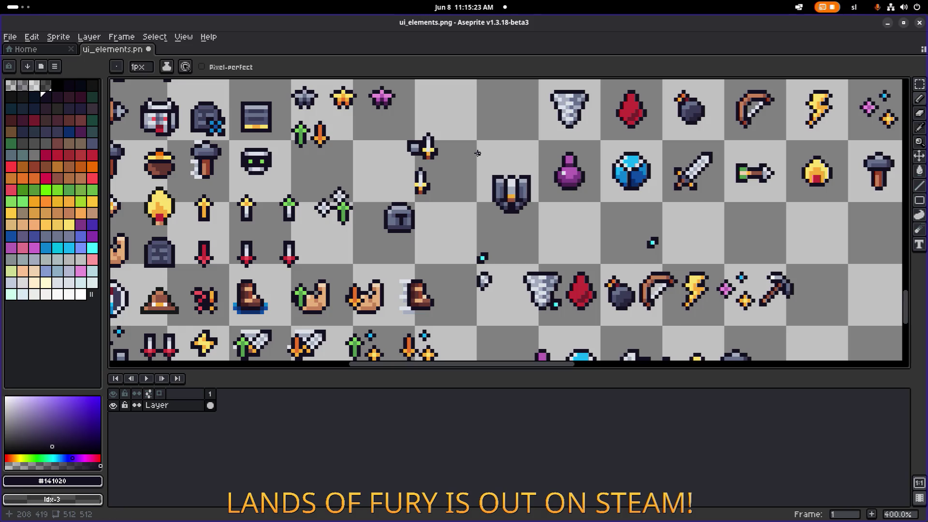
scroll(540, 208, up, 5)
key(alt)
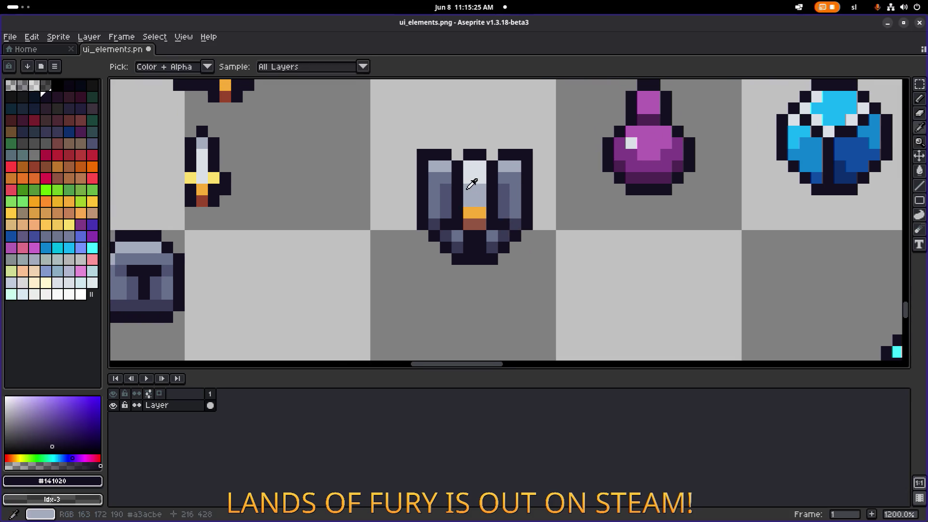
alt+click(439, 169)
click(446, 178)
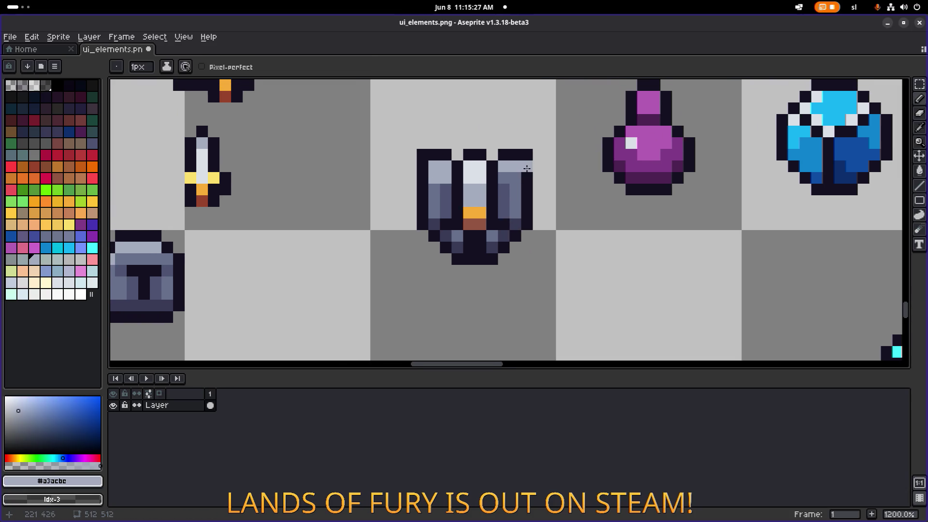
scroll(515, 176, down, 3)
scroll(515, 174, up, 3)
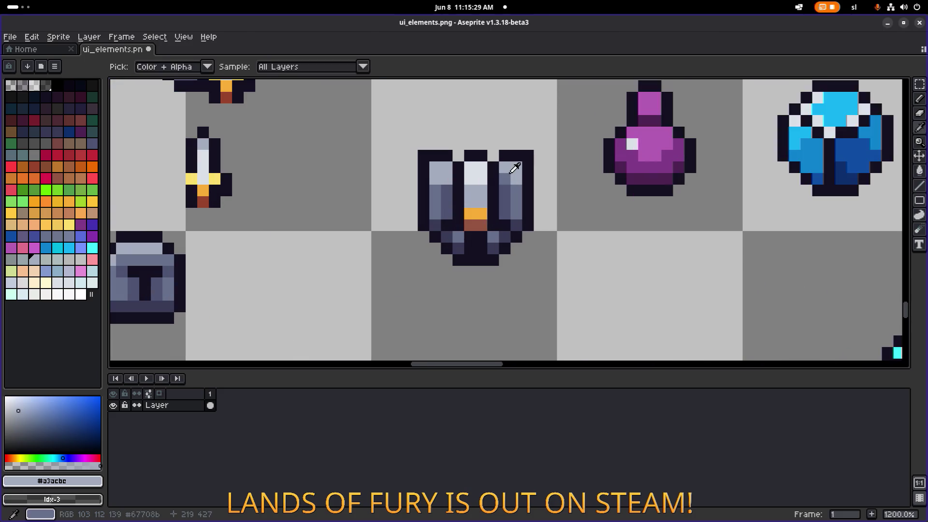
- Repaint the slate pixels along the shield's lower edge in dark navy
alt+click(509, 167)
scroll(524, 180, down, 4)
scroll(524, 180, down, 2)
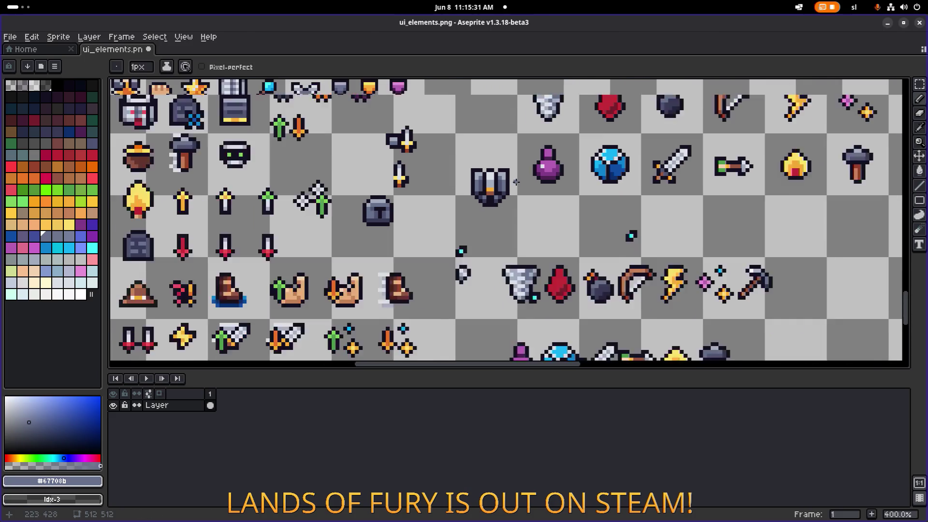
scroll(515, 184, up, 9)
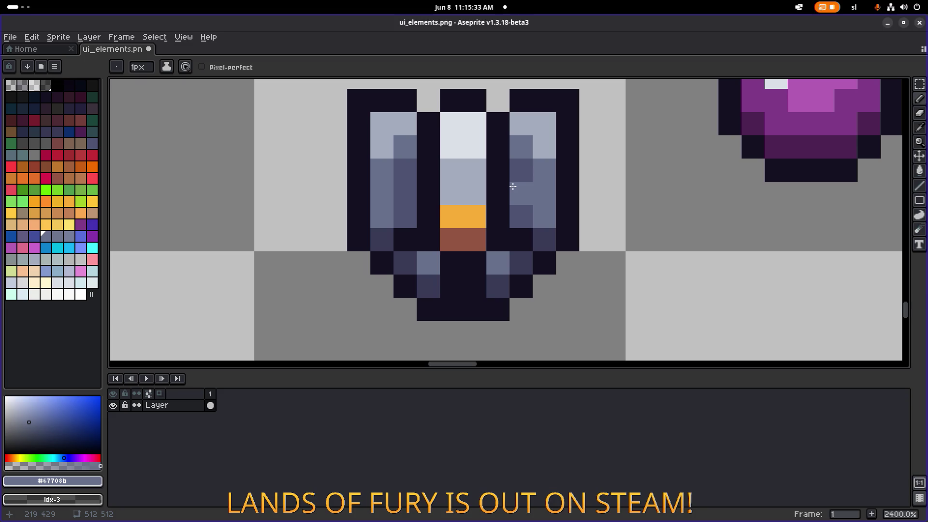
key(ctrl+z)
click(471, 215)
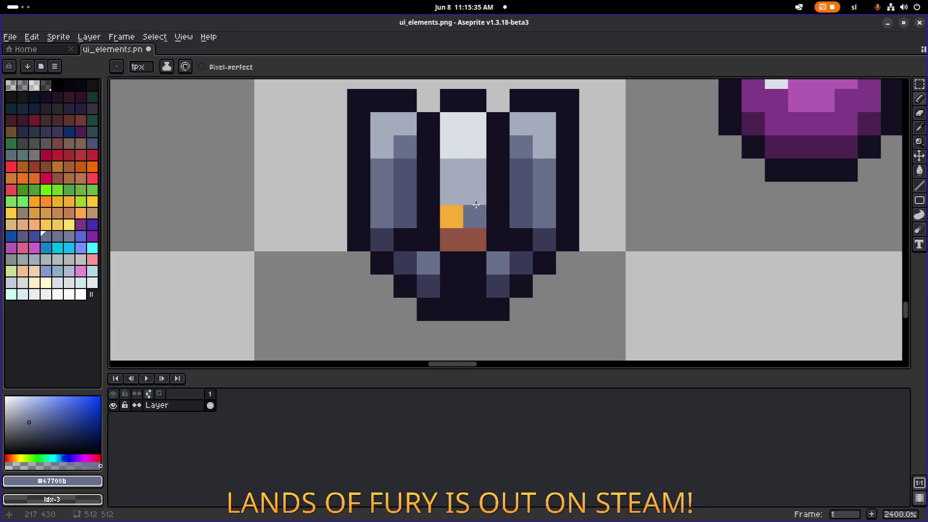
scroll(499, 211, down, 6)
scroll(499, 211, down, 2)
scroll(464, 205, up, 6)
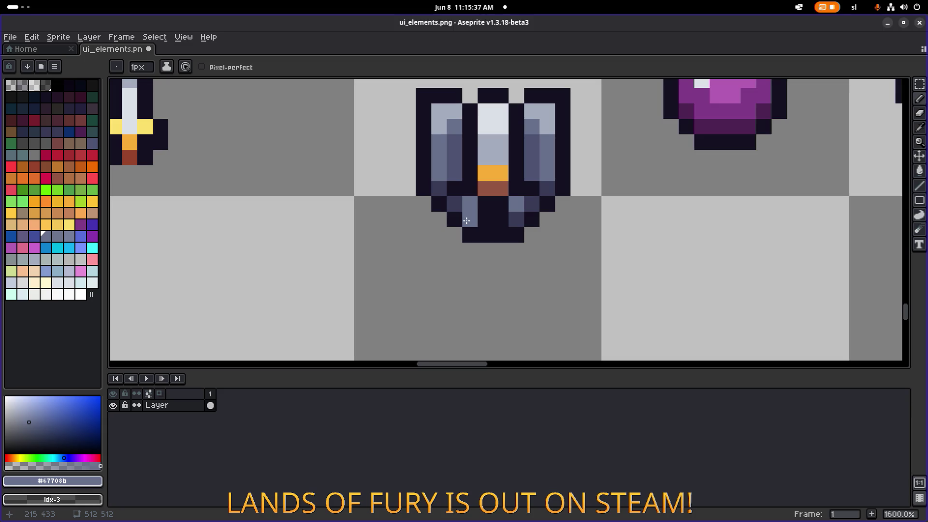
alt+click(457, 203)
drag(458, 203, 472, 203)
scroll(534, 230, down, 6)
scroll(535, 230, up, 6)
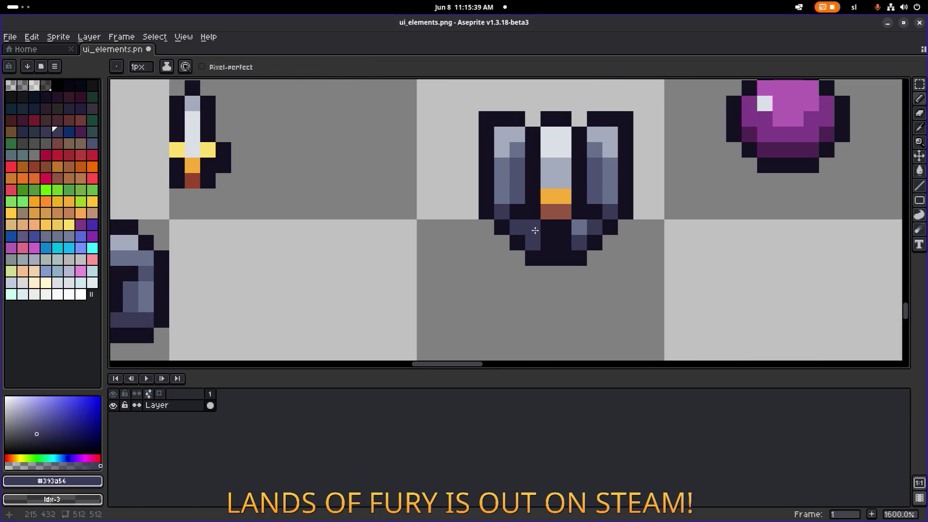
scroll(599, 230, down, 5)
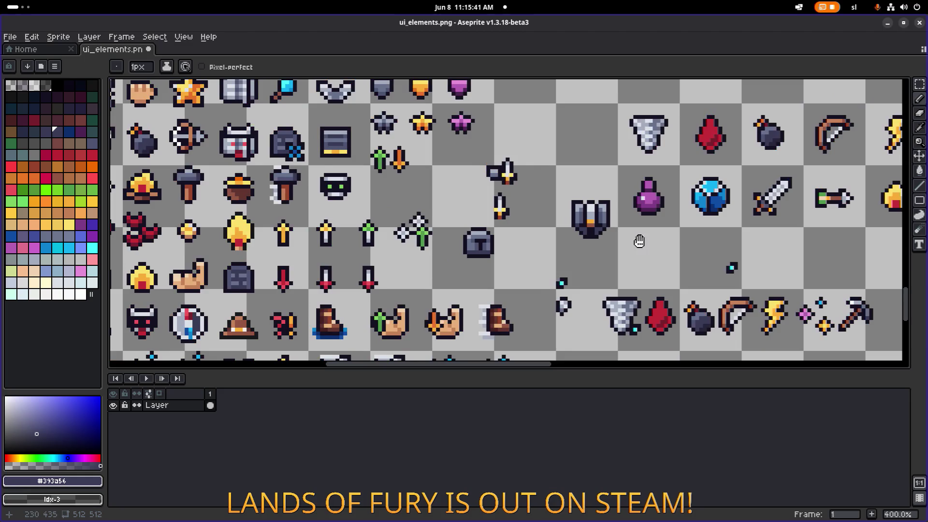
drag(640, 240, 429, 245)
scroll(428, 245, up, 5)
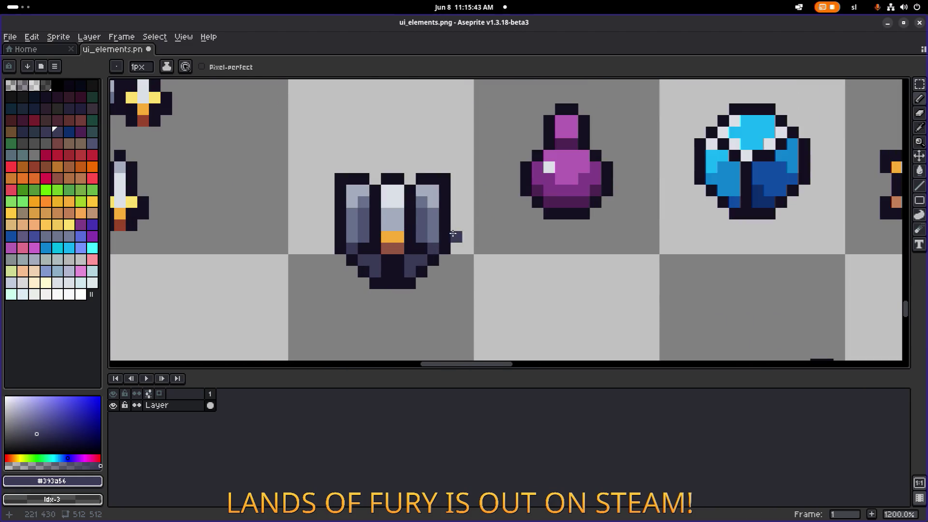
scroll(448, 236, down, 5)
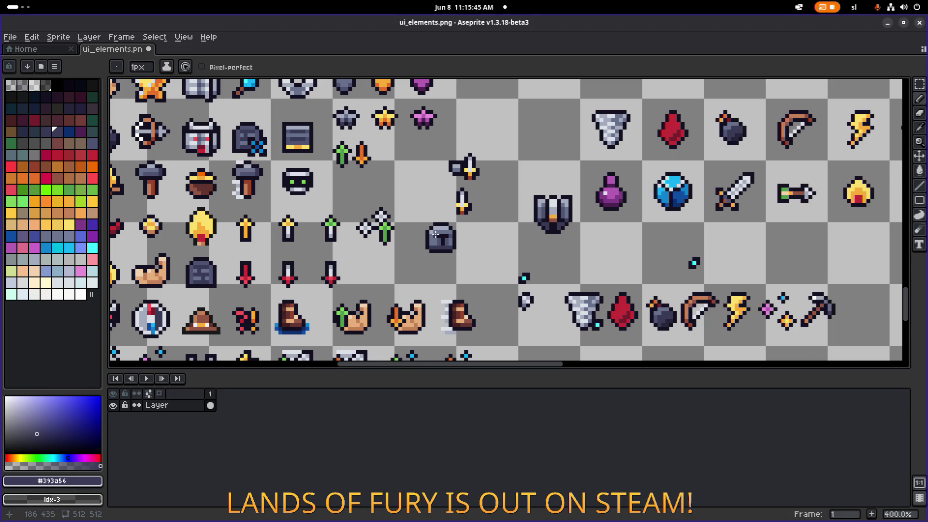
- Marquee-select the shield sprite
key(m)
scroll(423, 249, up, 1)
drag(409, 208, 488, 272)
- Shift the selected shield piece, then place a copy of the shield's centre strip below it
mouse_move(467, 223)
mouse_down()
mouse_move(638, 182)
mouse_move(637, 196)
mouse_move(638, 179)
mouse_move(563, 189)
mouse_move(639, 220)
mouse_move(516, 237)
mouse_up()
key(ctrl+d)
scroll(627, 218, up, 4)
mouse_move(550, 100)
mouse_down()
mouse_move(599, 130)
mouse_move(642, 239)
mouse_up()
scroll(618, 207, down, 3)
mouse_move(619, 169)
mouse_down()
mouse_move(527, 203)
mouse_move(662, 243)
mouse_up()
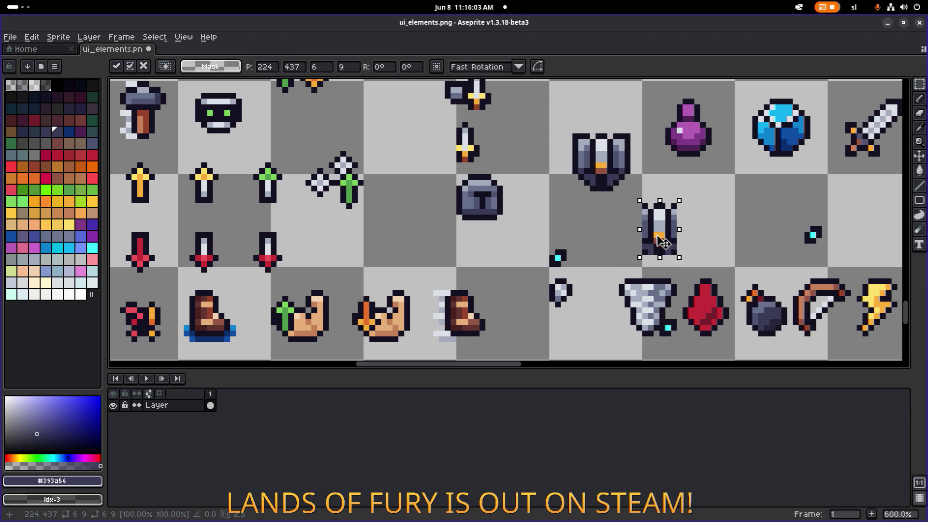
key(ctrl+d)
- Erase the copied strip's four bottom corner pixels and both side columns
scroll(662, 238, up, 2)
key(b)
right_click(610, 261)
right_click(621, 261)
right_click(668, 261)
right_click(656, 261)
drag(667, 226, 667, 168)
drag(610, 168, 610, 227)
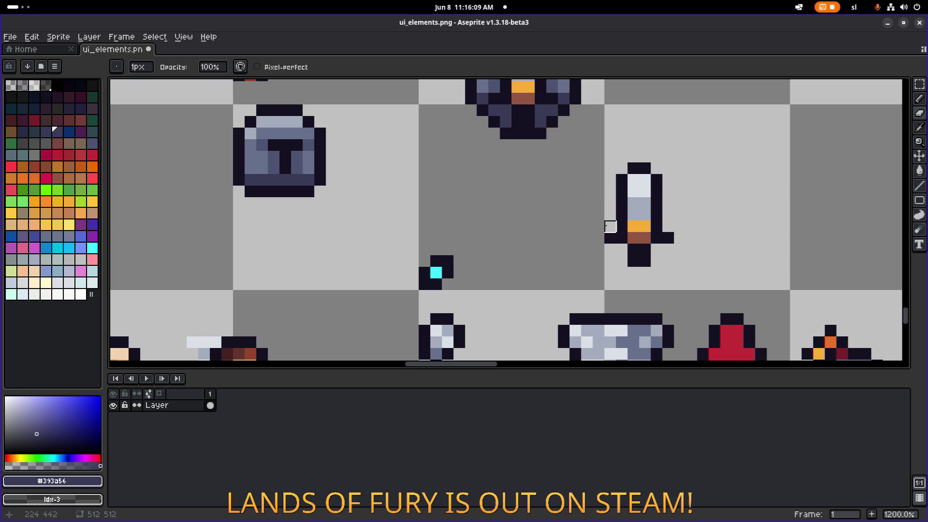
- Move the new sword sprite next to the helmet
key(m)
drag(575, 276, 690, 145)
mouse_move(618, 210)
mouse_down()
mouse_move(340, 176)
mouse_move(317, 153)
mouse_move(327, 150)
mouse_move(315, 148)
mouse_move(404, 156)
mouse_up()
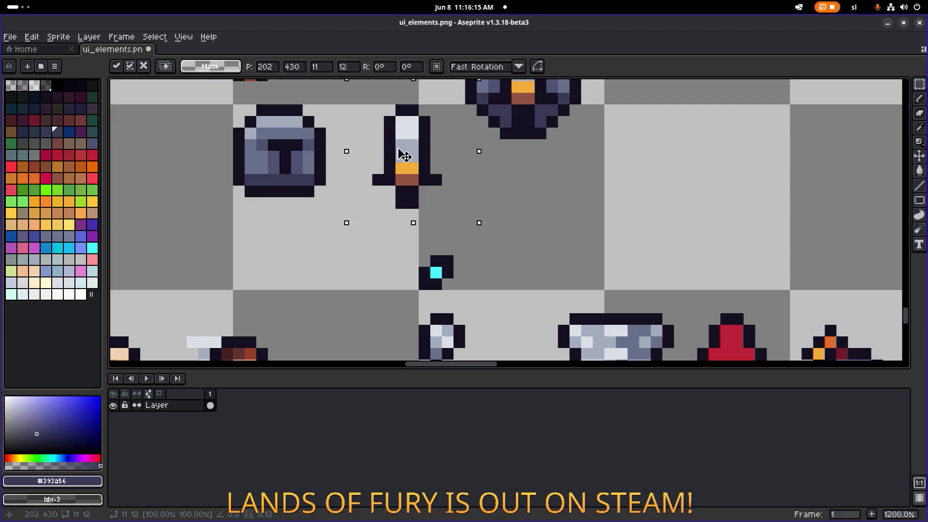
key(ctrl+d)
- Mirror the helmet icon horizontally
drag(230, 102, 338, 196)
key(shift+h)
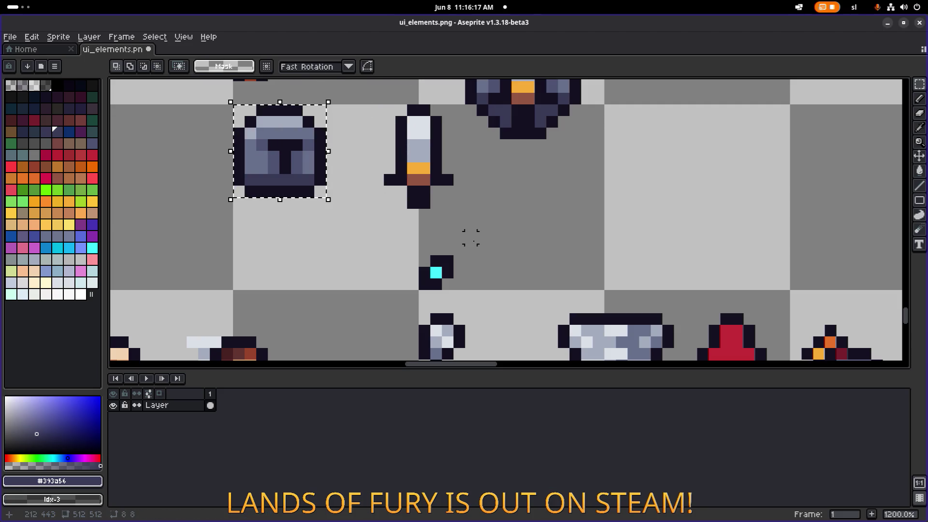
scroll(447, 237, up, 2)
key(u)
drag(393, 261, 458, 145)
key(ctrl+d)
- Move the sword beside the helmet, flip it horizontally and drop it in place
drag(250, 140, 324, 216)
drag(399, 249, 470, 140)
mouse_move(448, 176)
mouse_down()
mouse_move(331, 173)
mouse_move(342, 177)
mouse_move(276, 207)
mouse_move(342, 179)
mouse_up()
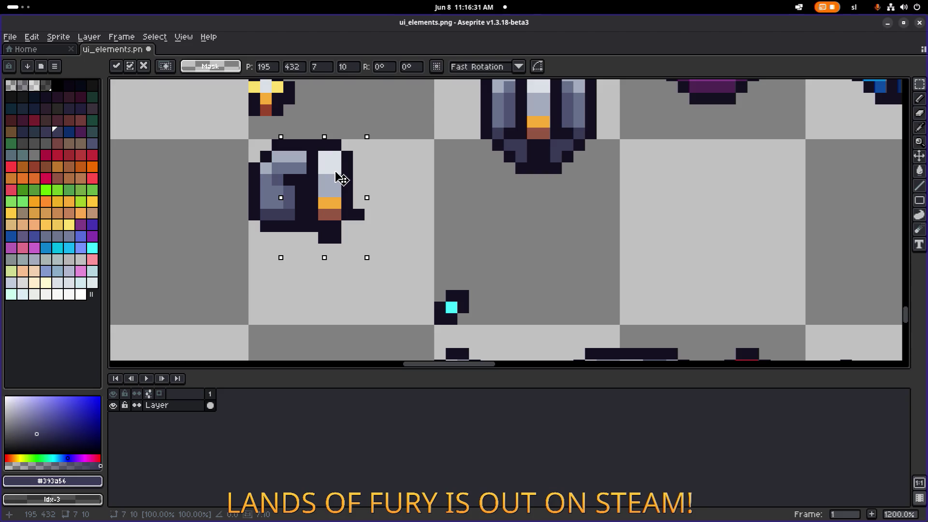
drag(341, 174, 270, 162)
key(shift+h)
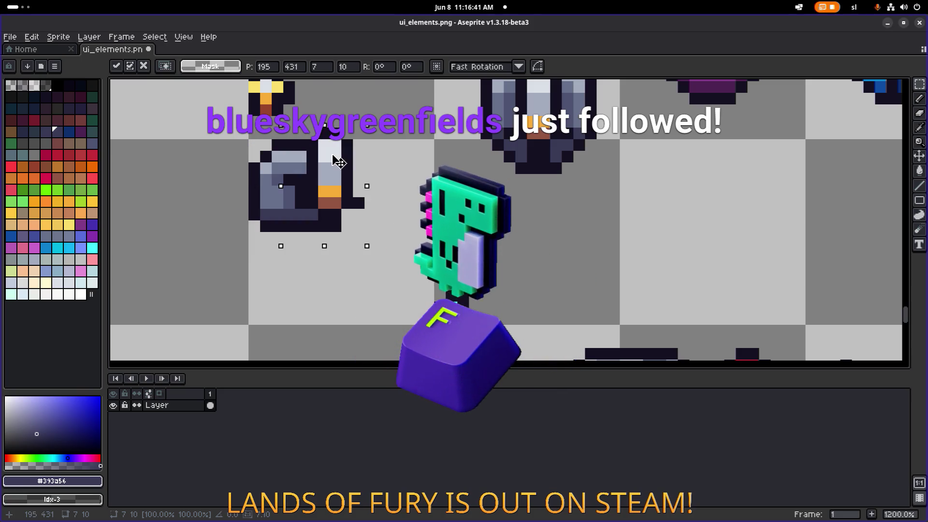
mouse_move(270, 167)
mouse_down()
mouse_move(254, 172)
mouse_move(431, 196)
mouse_up()
click(542, 213)
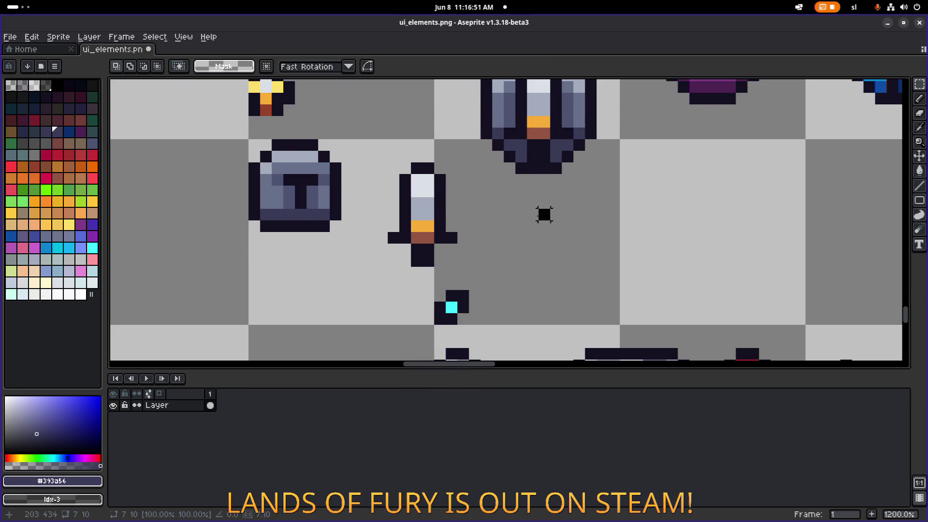
- Select the sword sprite, lift it and drop it further right
mouse_move(488, 264)
mouse_down()
mouse_move(440, 156)
mouse_move(412, 151)
mouse_up()
click(446, 200)
click(568, 224)
scroll(416, 249, up, 3)
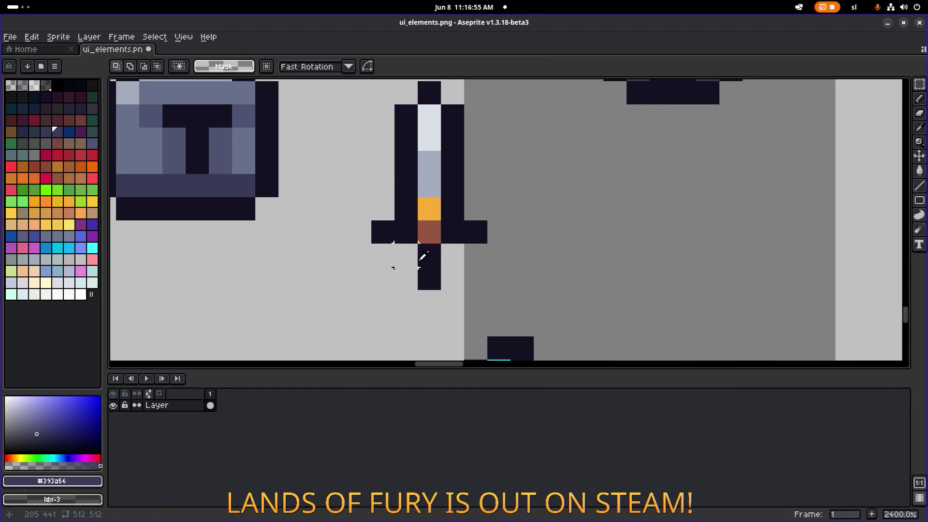
- Widen the sword tip to three pixels with the pencil
key(b)
click(404, 279)
click(454, 279)
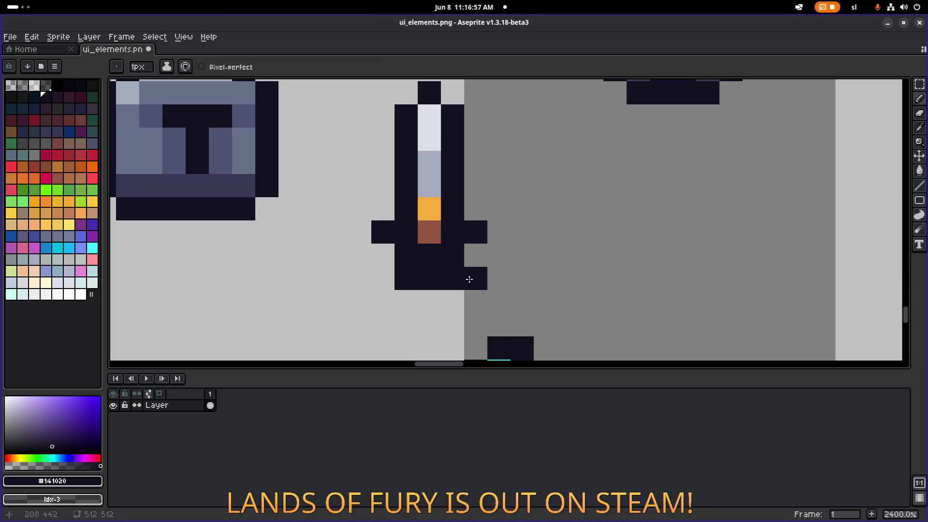
scroll(464, 275, down, 8)
scroll(441, 273, up, 6)
- Erase the stray pixel beside the sword tip
key(e)
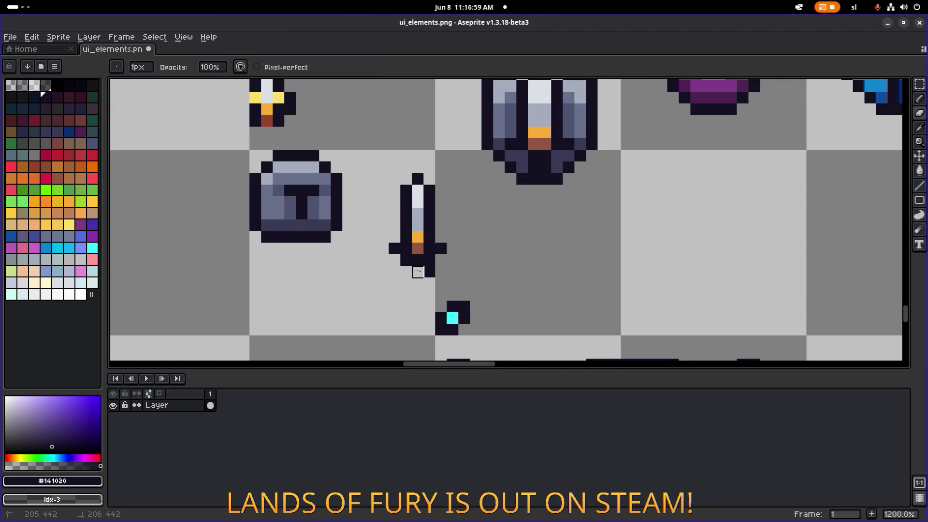
click(405, 260)
scroll(406, 260, down, 7)
scroll(419, 242, up, 10)
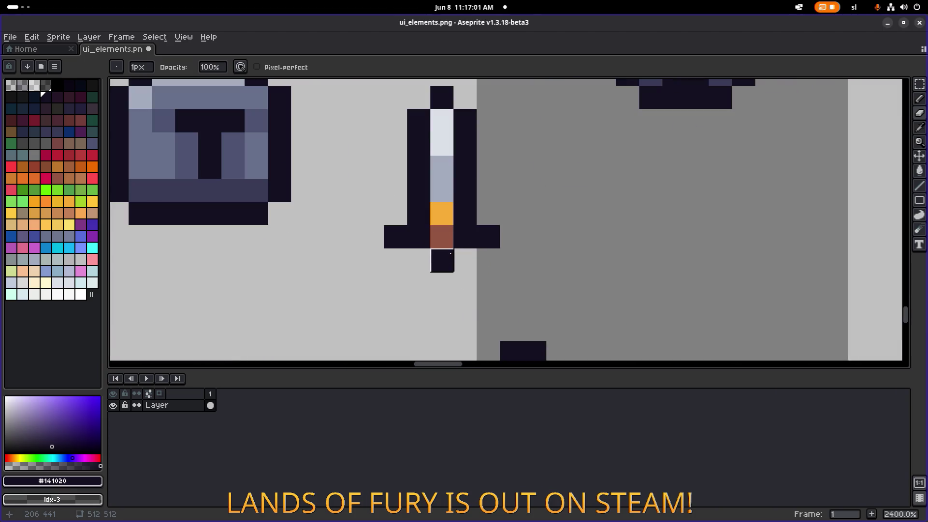
scroll(419, 214, down, 7)
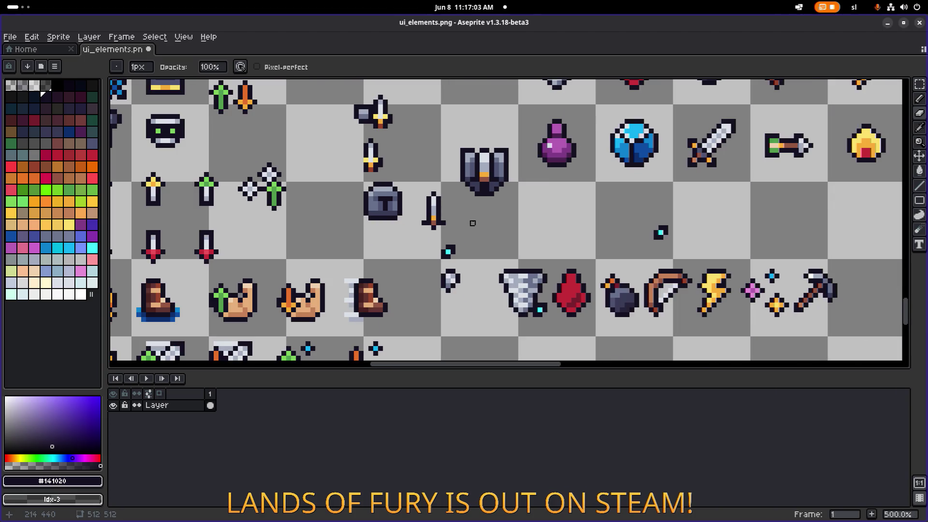
scroll(449, 218, up, 7)
- Pencil in dark pixels beside the sword grip
key(i)
key(b)
drag(492, 245, 468, 263)
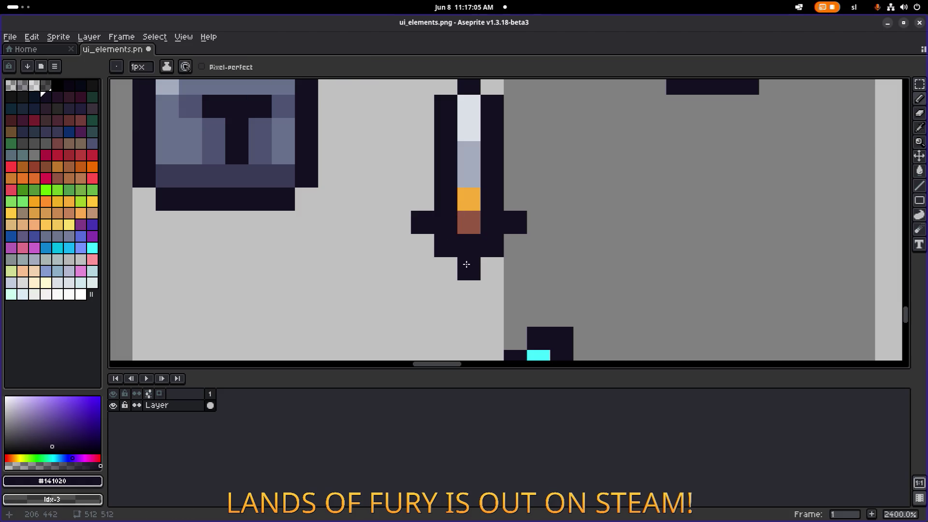
scroll(468, 263, down, 7)
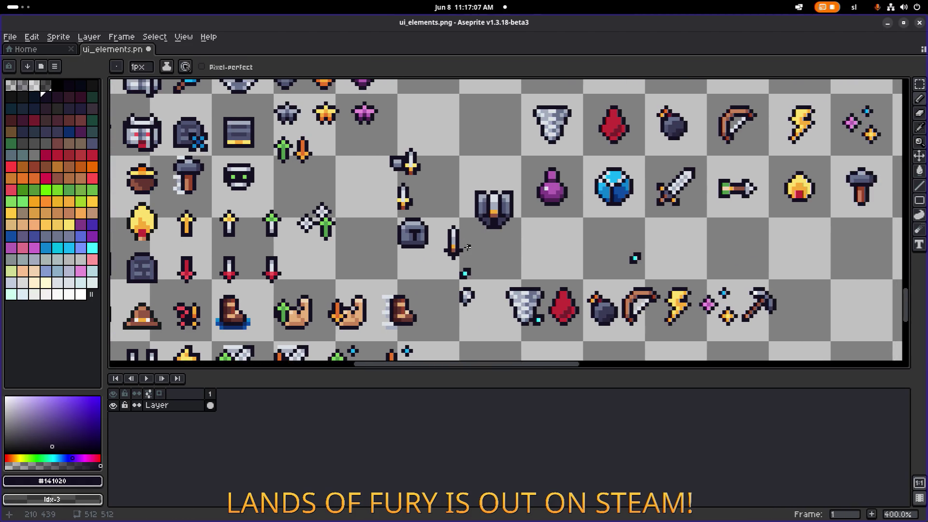
scroll(483, 247, up, 7)
- Pick the brown grip colour, then sample the dark outline #141020 from the sprite
alt+click(485, 237)
scroll(486, 246, down, 7)
scroll(498, 241, up, 7)
scroll(491, 203, down, 2)
scroll(491, 199, down, 1)
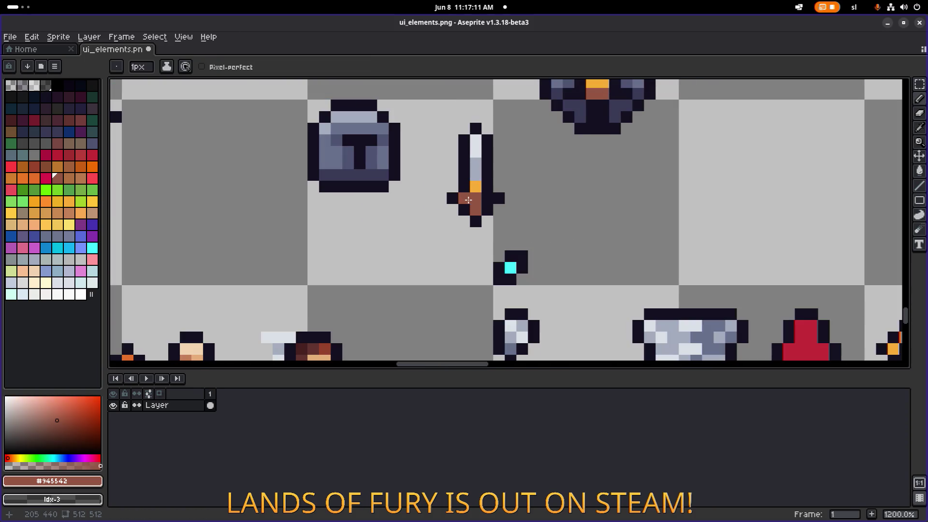
scroll(492, 198, down, 5)
scroll(431, 236, up, 5)
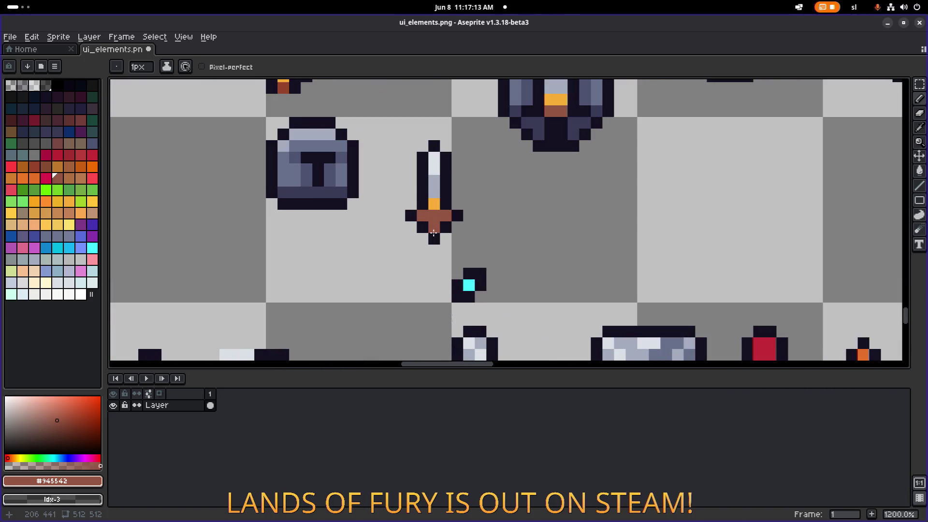
scroll(431, 236, up, 3)
alt+click(414, 217)
scroll(449, 238, down, 8)
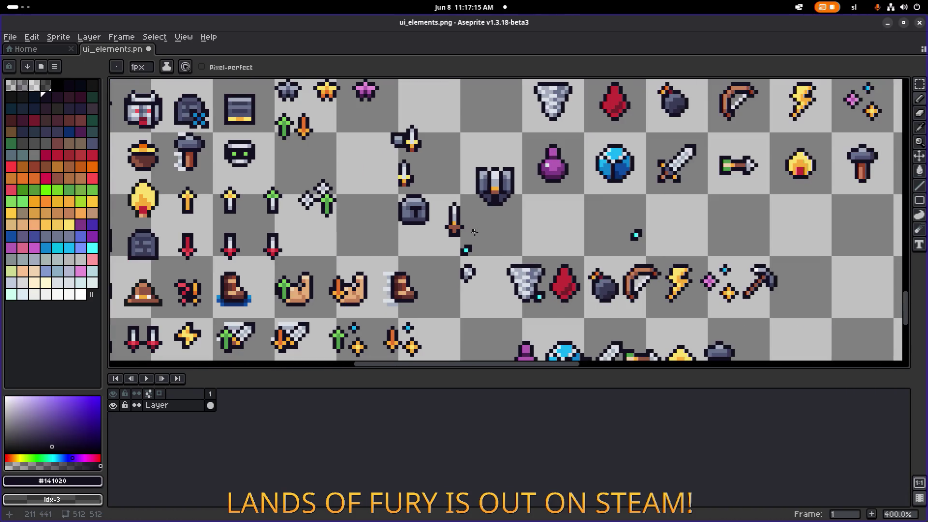
scroll(452, 226, up, 1)
scroll(452, 226, up, 2)
- Marquee-select the small dagger and drop it snug against the grey shield's left edge
key(m)
drag(423, 252, 483, 161)
mouse_move(454, 211)
mouse_down()
mouse_move(407, 187)
mouse_move(414, 193)
mouse_up()
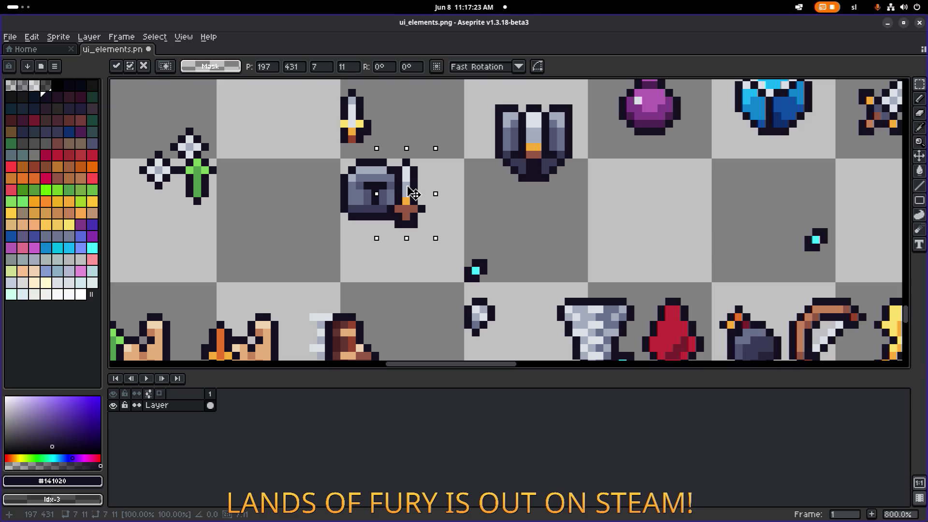
mouse_move(407, 189)
mouse_down()
mouse_move(401, 218)
mouse_move(406, 196)
mouse_move(352, 194)
mouse_move(352, 215)
mouse_move(354, 192)
mouse_up()
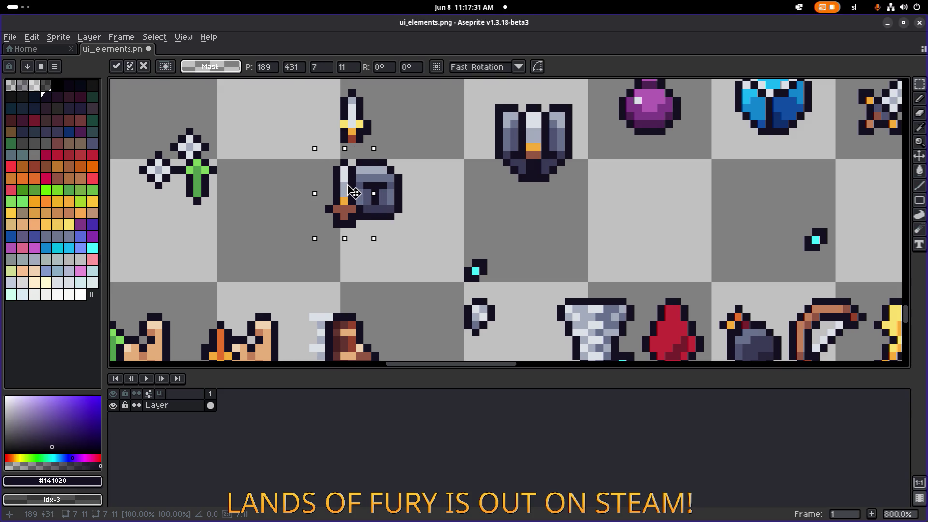
mouse_move(353, 193)
mouse_down()
mouse_move(353, 200)
mouse_move(353, 193)
mouse_up()
key(ctrl+d)
scroll(340, 195, up, 2)
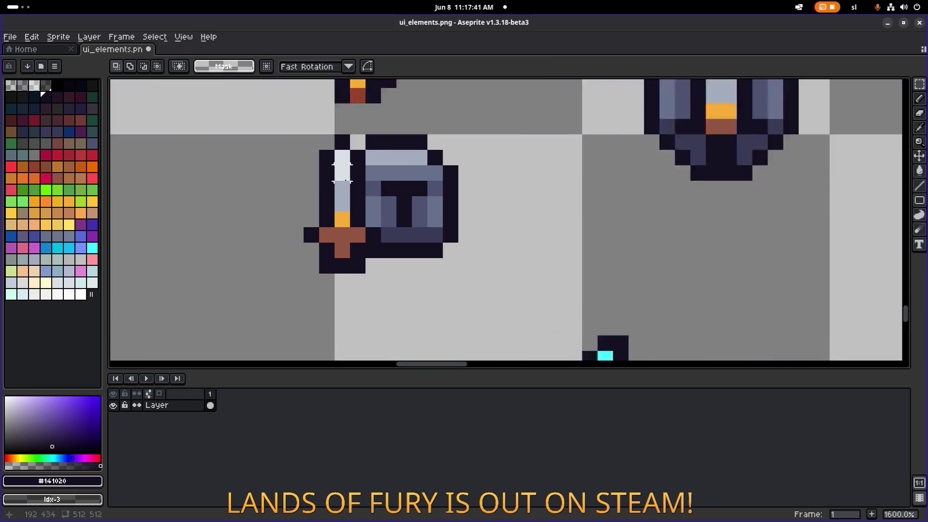
scroll(338, 196, down, 1)
key(b)
alt+click(337, 184)
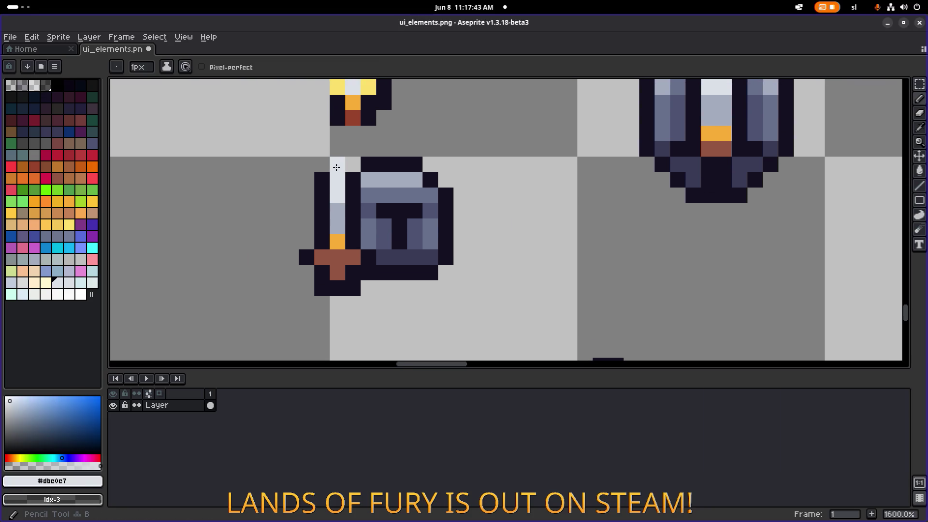
- Lengthen the blade, add a dark tip and outline pixel, and darken a shield pixel
click(337, 164)
alt+click(325, 166)
click(335, 153)
click(353, 165)
scroll(411, 185, down, 3)
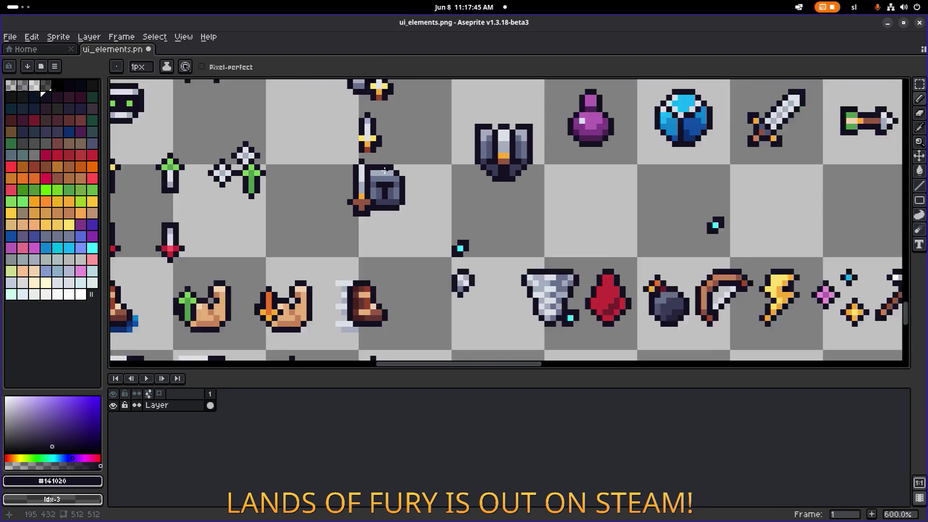
scroll(394, 181, up, 3)
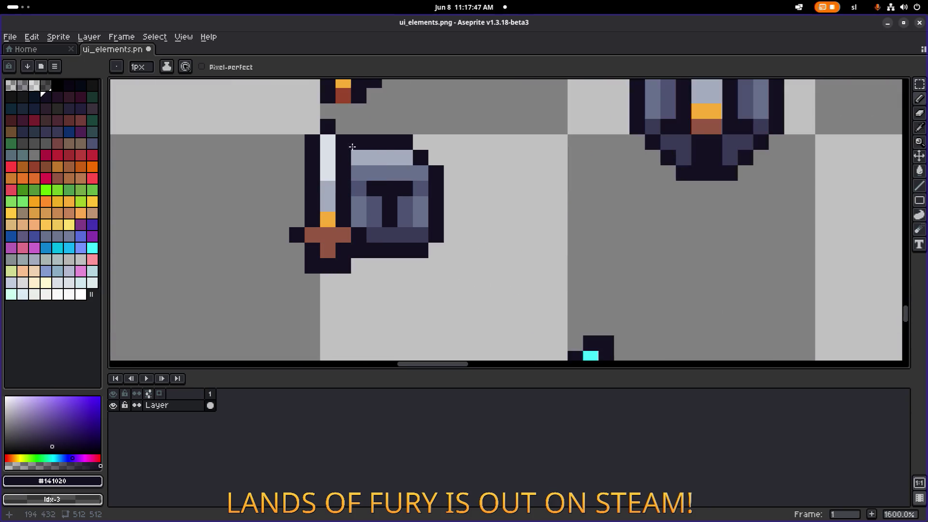
click(360, 153)
scroll(446, 147, down, 4)
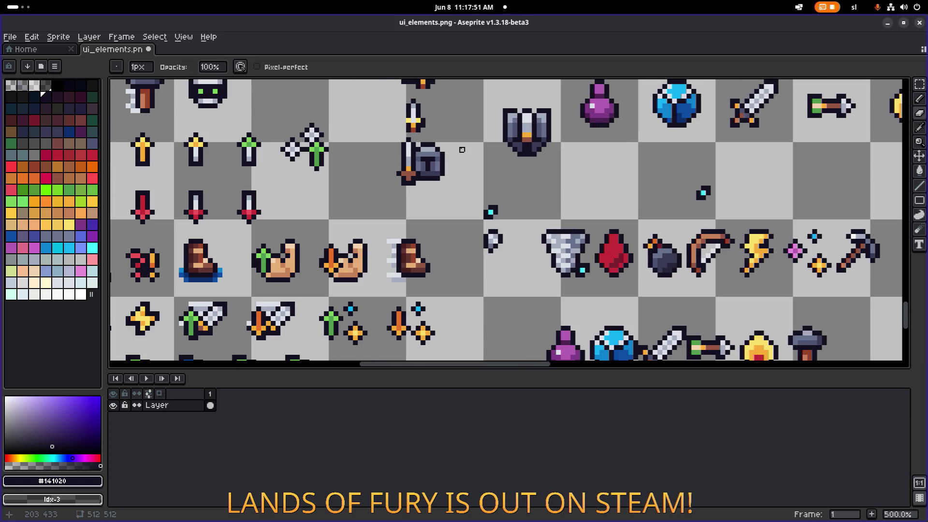
scroll(462, 150, down, 1)
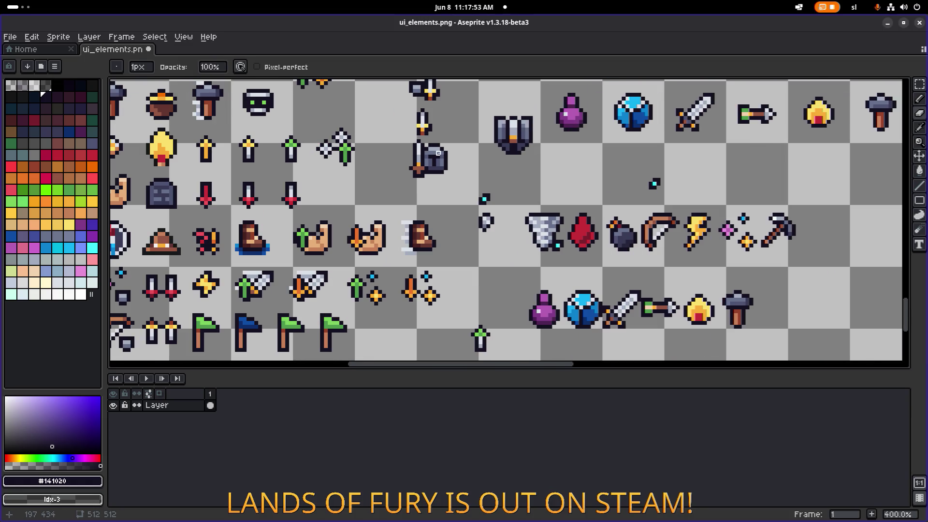
scroll(438, 153, up, 3)
- Shift the dagger-and-shield icon one pixel down-right and reselect it
key(m)
mouse_move(354, 236)
mouse_down()
mouse_move(483, 130)
mouse_move(453, 158)
mouse_up()
click(522, 150)
mouse_move(395, 133)
mouse_down()
mouse_move(469, 199)
mouse_move(468, 216)
mouse_up()
scroll(524, 181, down, 4)
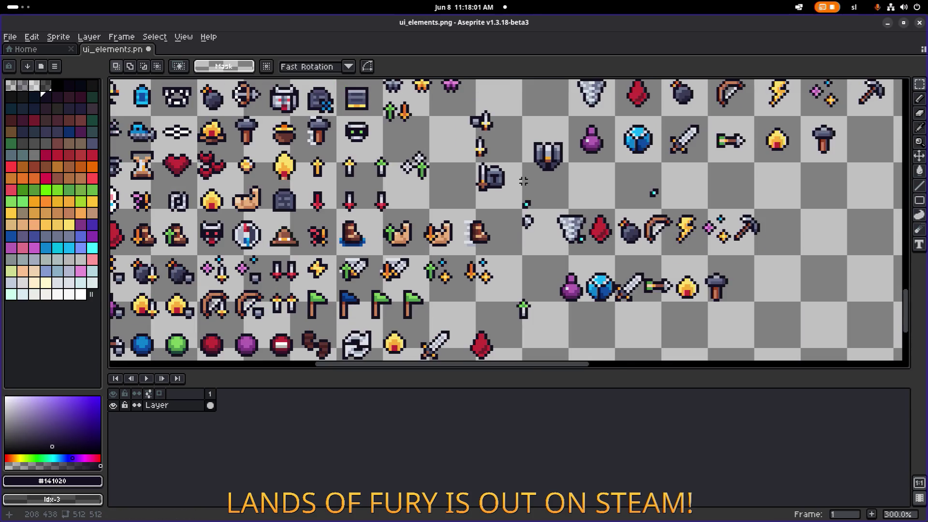
scroll(493, 189, right, 2)
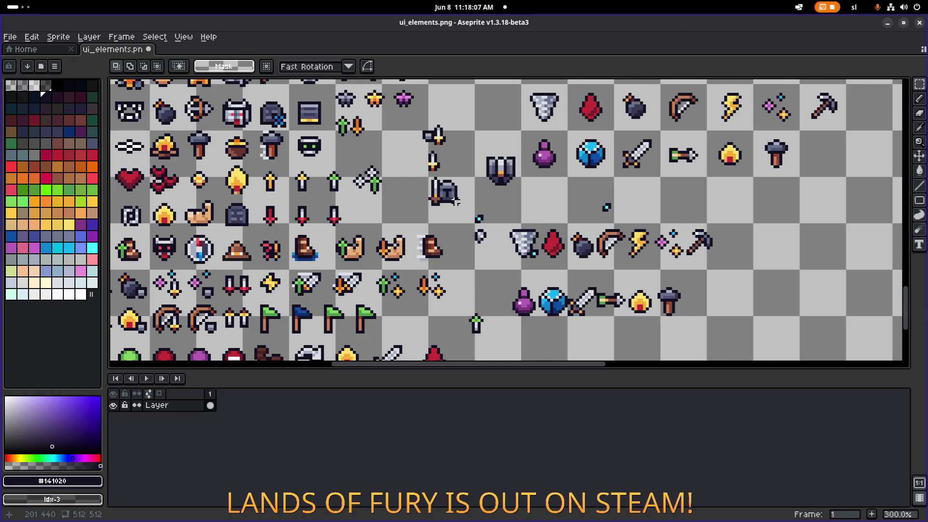
scroll(455, 199, up, 5)
scroll(430, 191, down, 3)
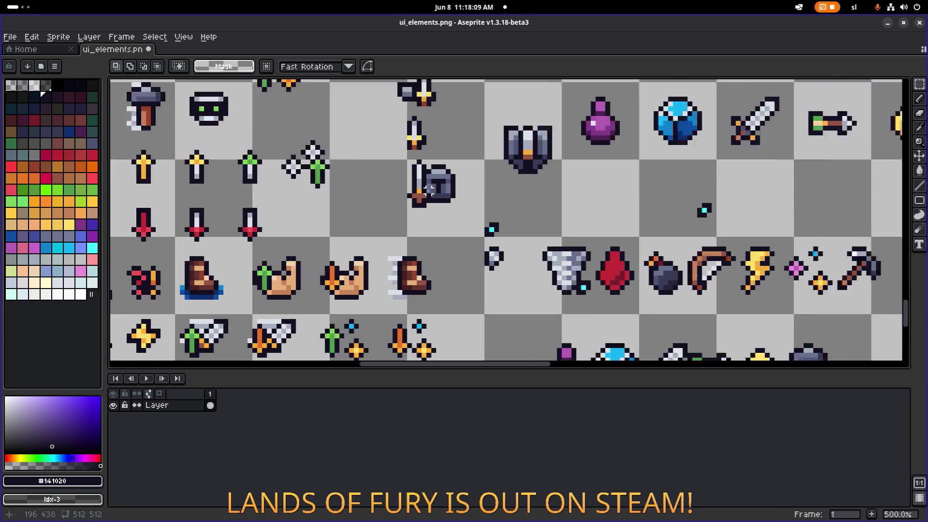
scroll(429, 190, up, 4)
- Sample #a3acbe and #945542, load the default palette and choose its darker brown
alt+click(413, 173)
key(b)
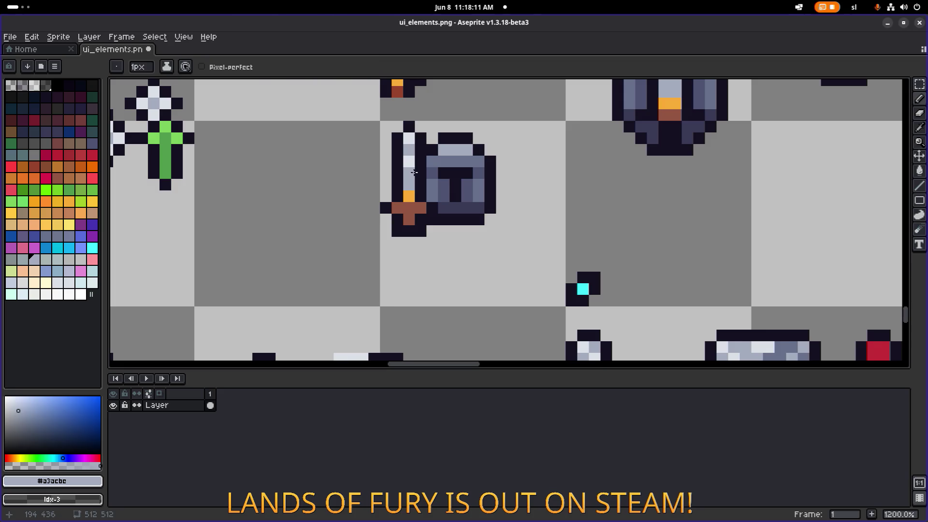
scroll(443, 165, down, 4)
scroll(447, 183, up, 5)
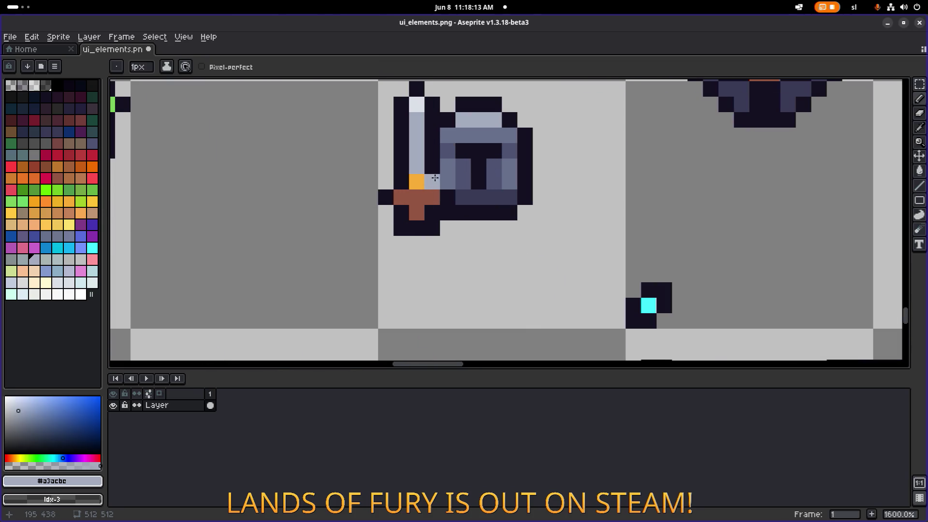
alt+click(419, 205)
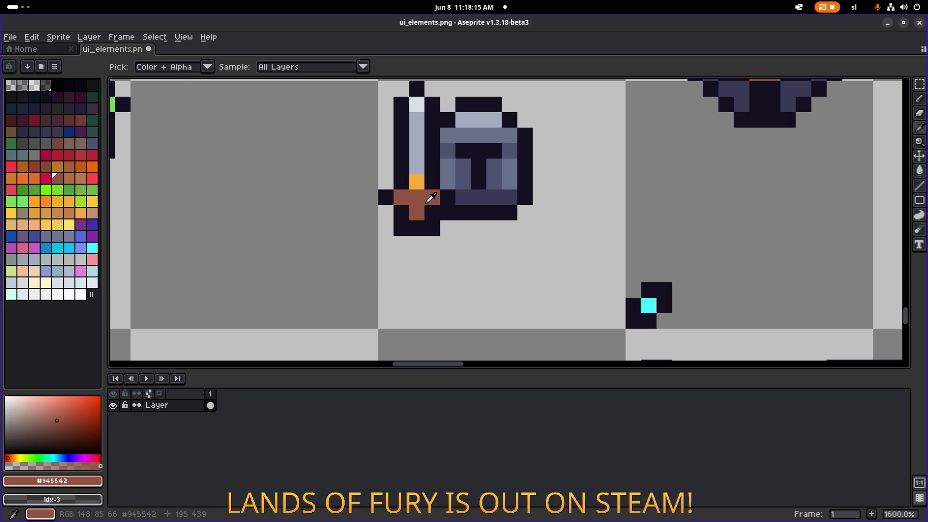
click(55, 66)
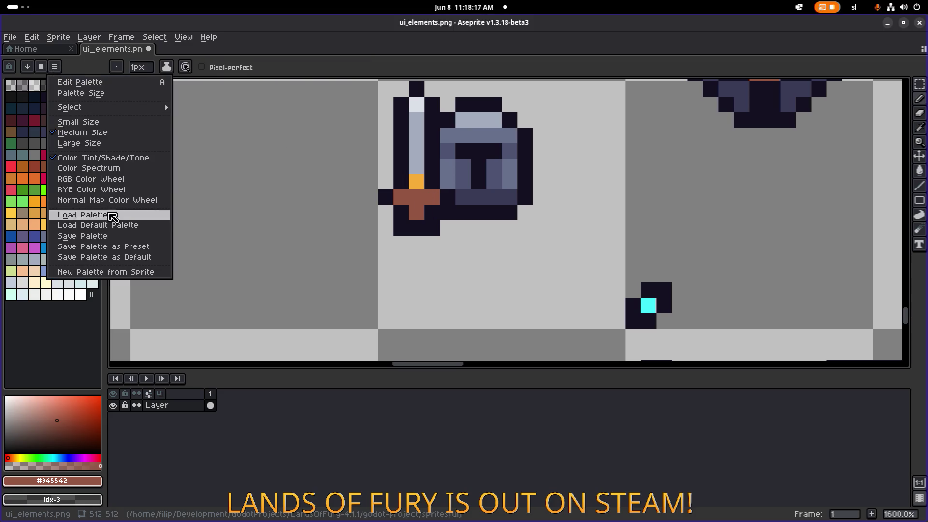
click(110, 225)
click(25, 89)
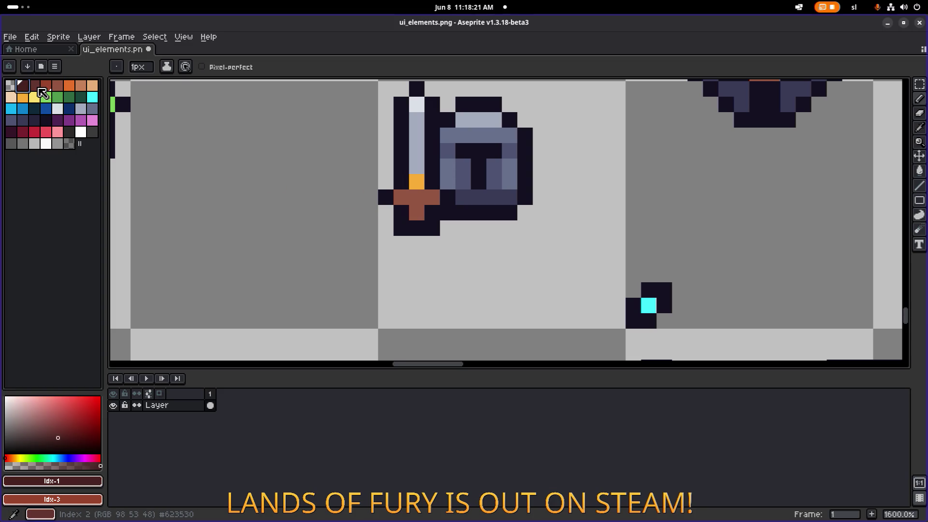
click(43, 94)
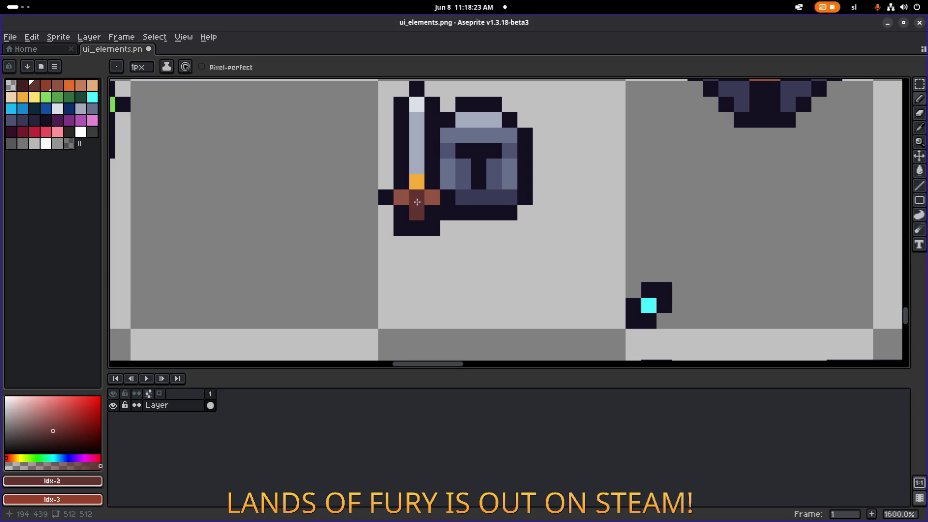
- Undo the last pencil stroke and return to the pencil
scroll(414, 201, down, 6)
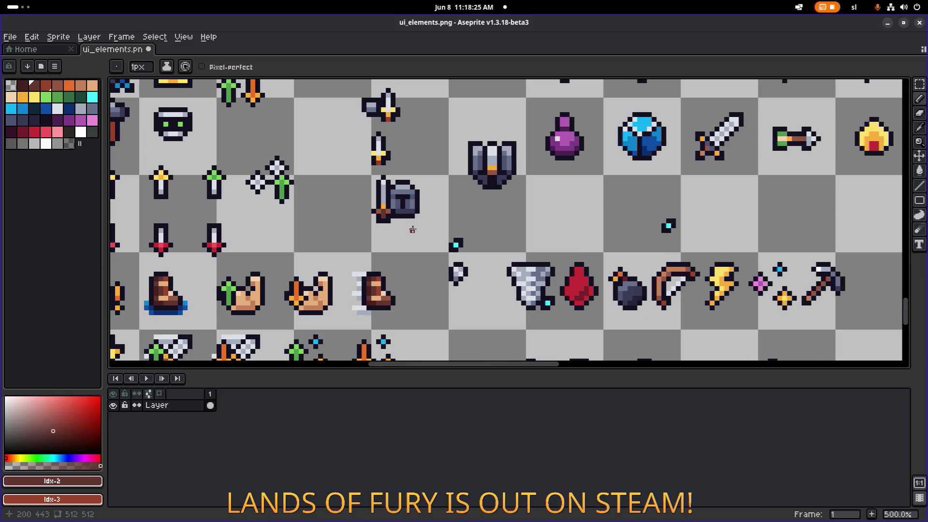
scroll(409, 232, up, 3)
key(v)
key(ctrl+z)
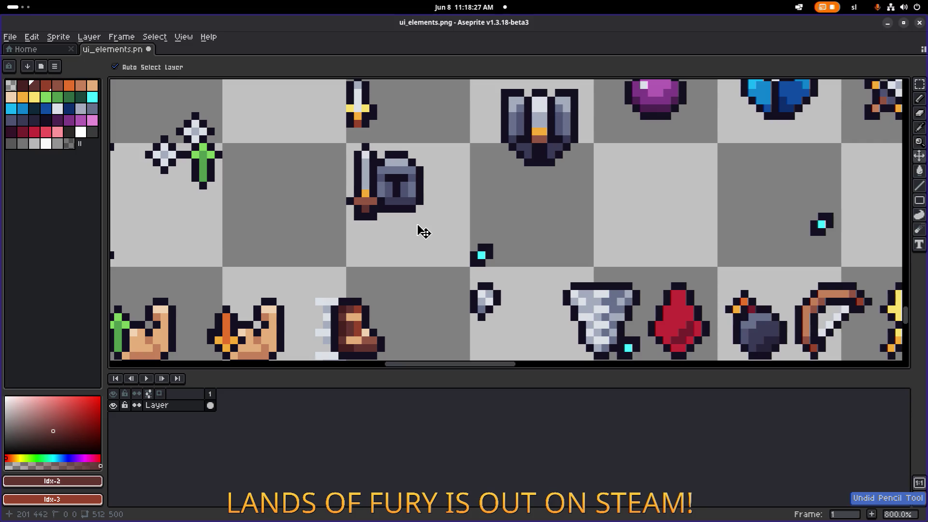
key(b)
scroll(397, 210, down, 2)
scroll(355, 200, up, 4)
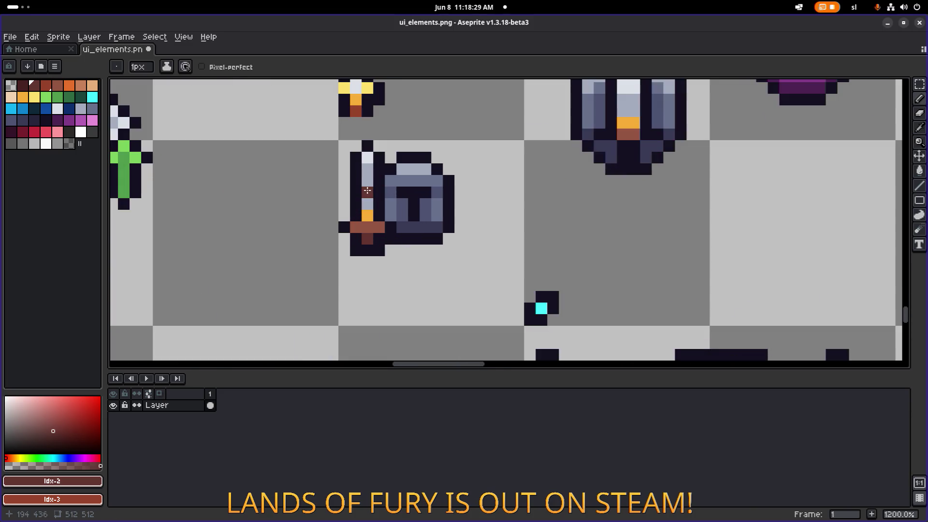
- Sample blade greys #dbe0e7 and #a3acbe and paint a dark brown shading pixel on the hilt
alt+click(369, 155)
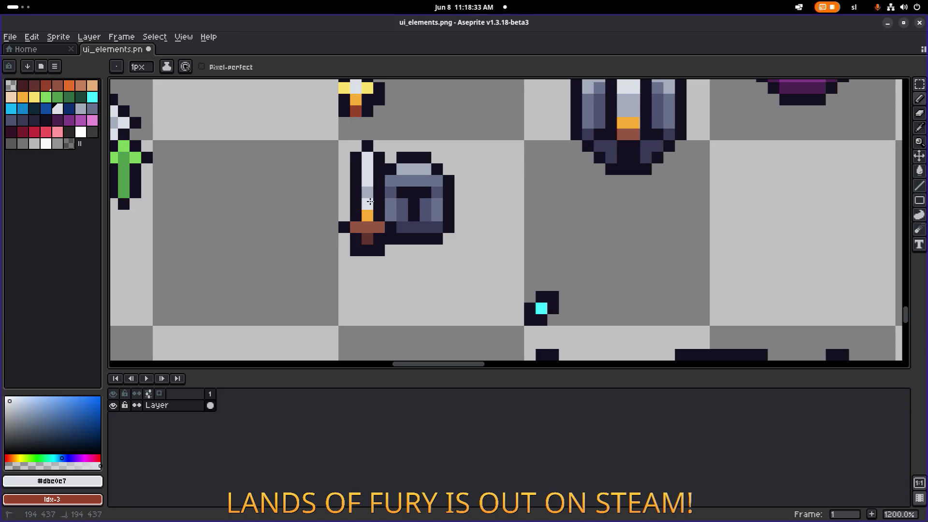
scroll(370, 202, down, 5)
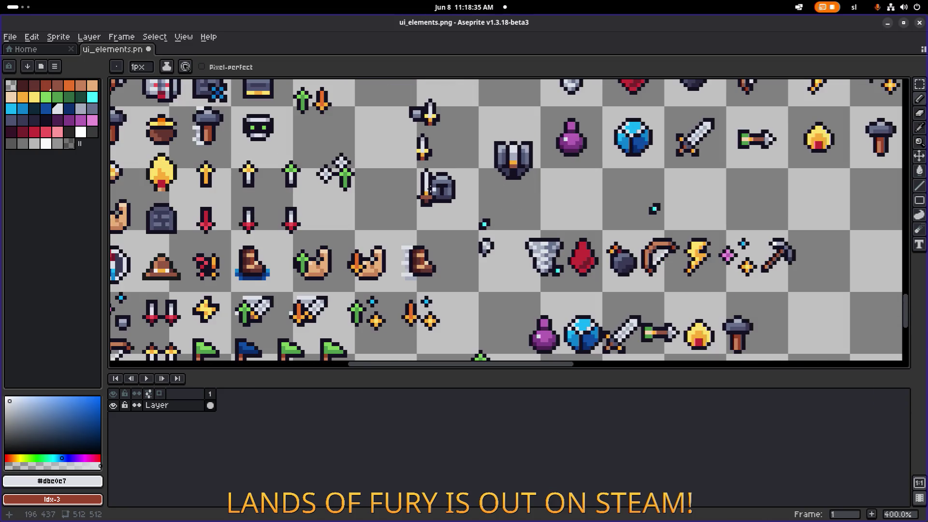
scroll(430, 188, up, 6)
scroll(430, 186, down, 1)
alt+click(430, 180)
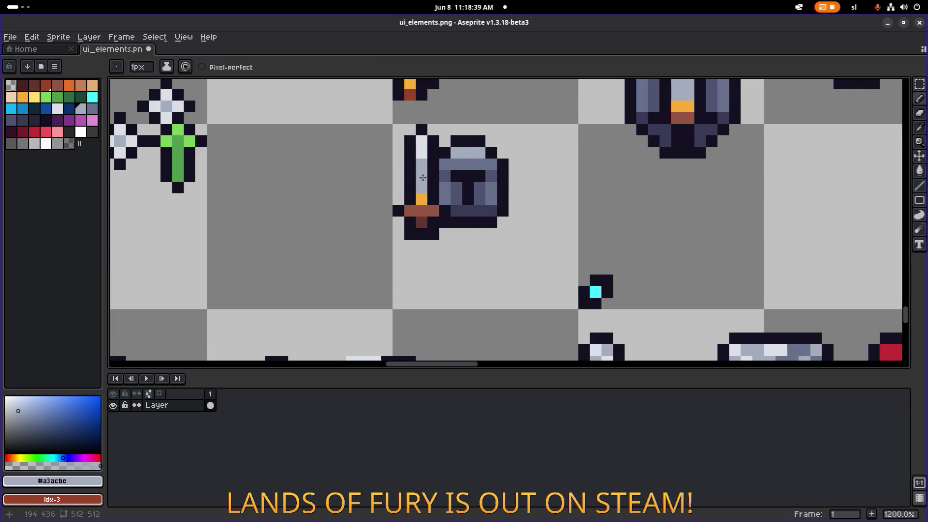
scroll(432, 173, up, 1)
scroll(434, 153, down, 4)
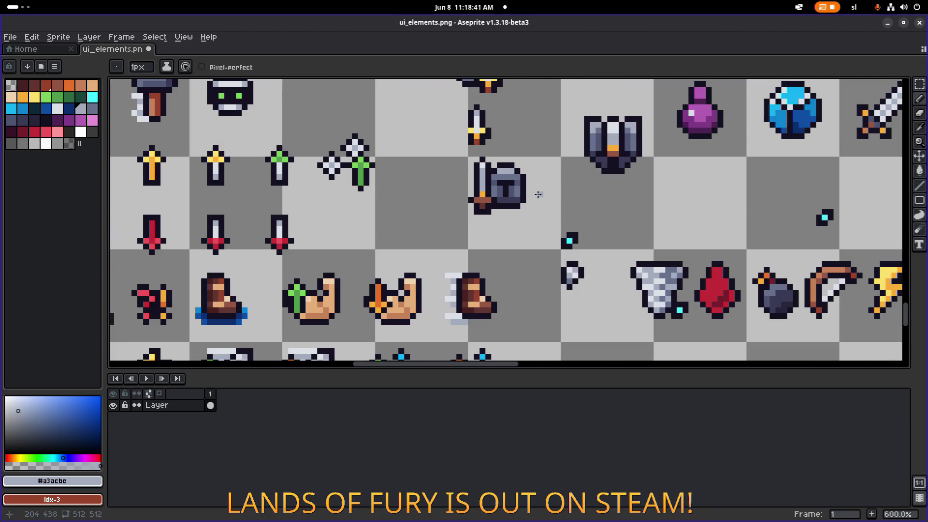
scroll(526, 196, up, 6)
click(495, 219)
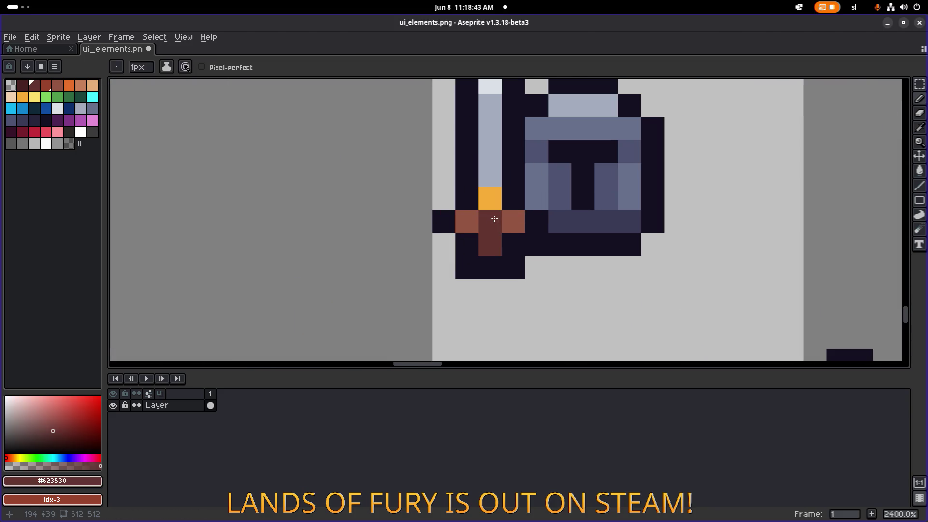
scroll(511, 217, down, 7)
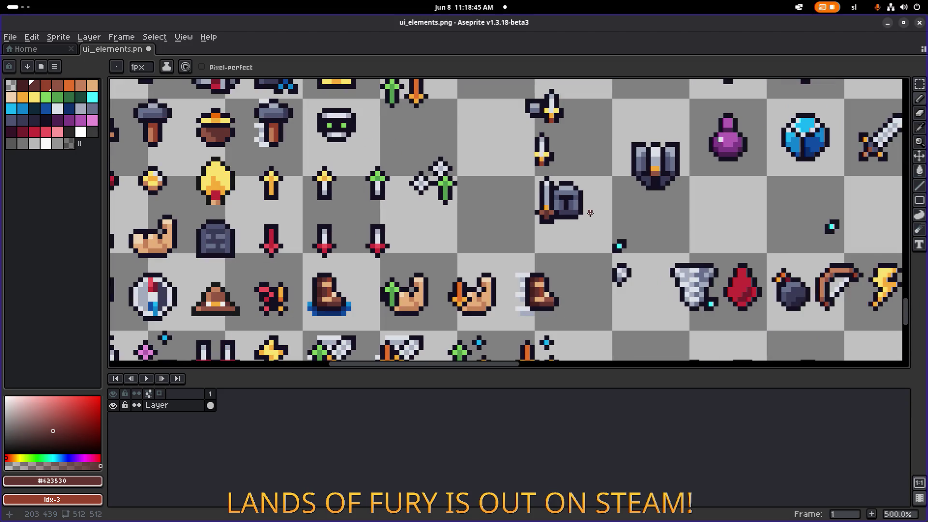
drag(586, 216, 508, 228)
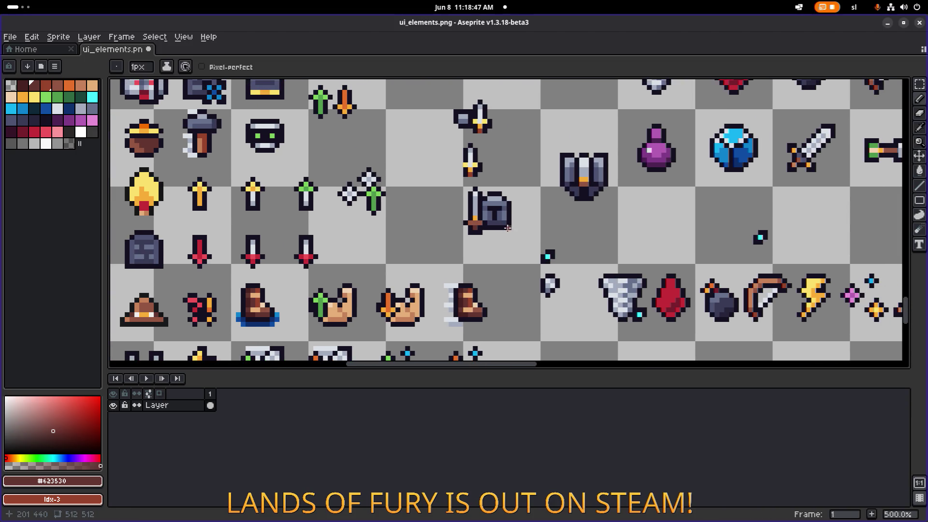
- Save ui_elements.png and marquee-select the dagger-and-shield icon
key(ctrl+s)
scroll(517, 224, up, 5)
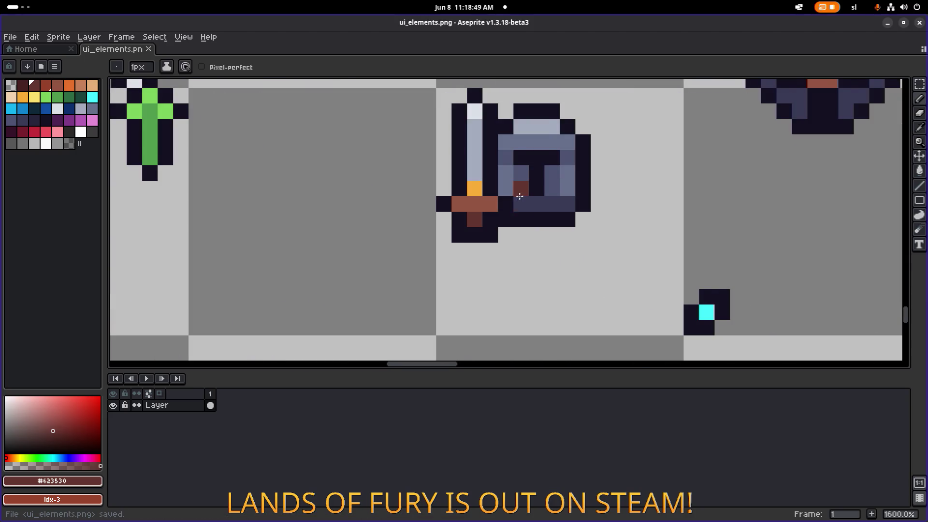
drag(521, 195, 435, 228)
scroll(435, 228, down, 1)
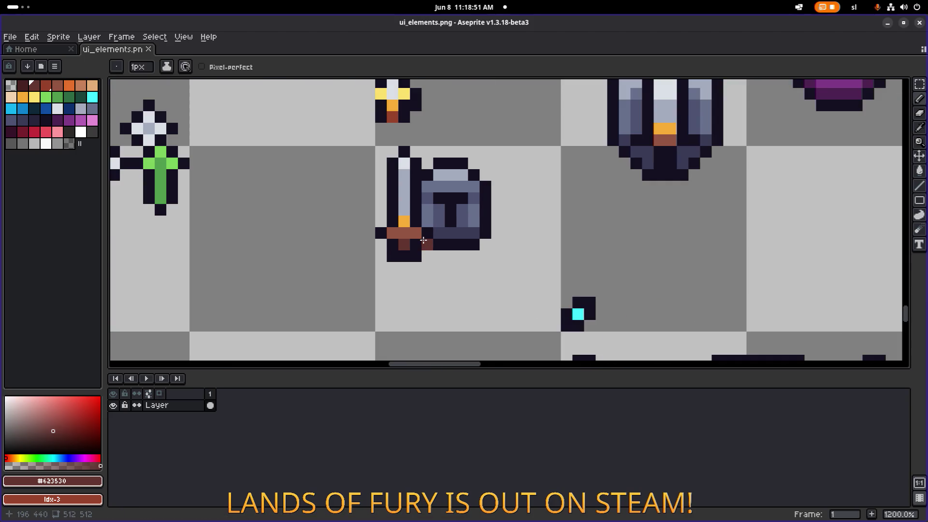
key(m)
drag(356, 265, 508, 151)
scroll(507, 152, down, 5)
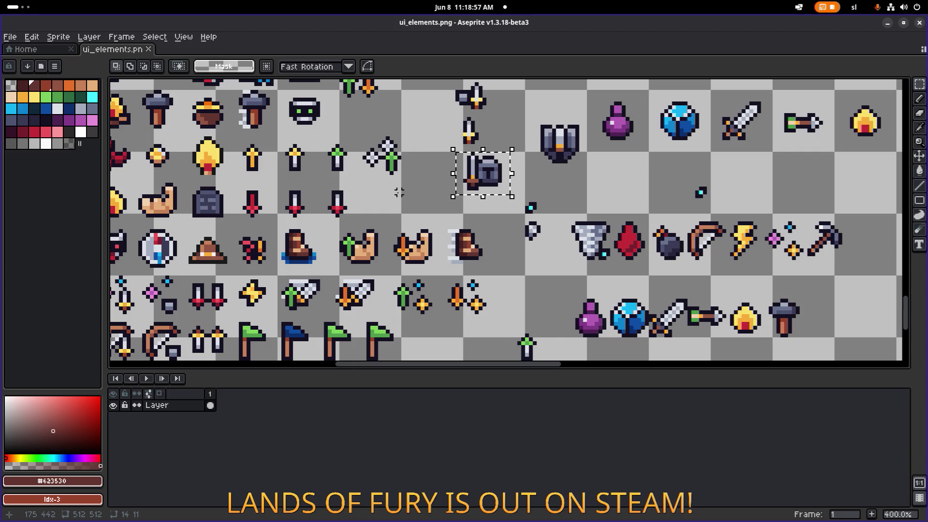
- Select the shield-with-dagger piece and move it up and left on the sheet
click(453, 192)
drag(453, 192, 530, 145)
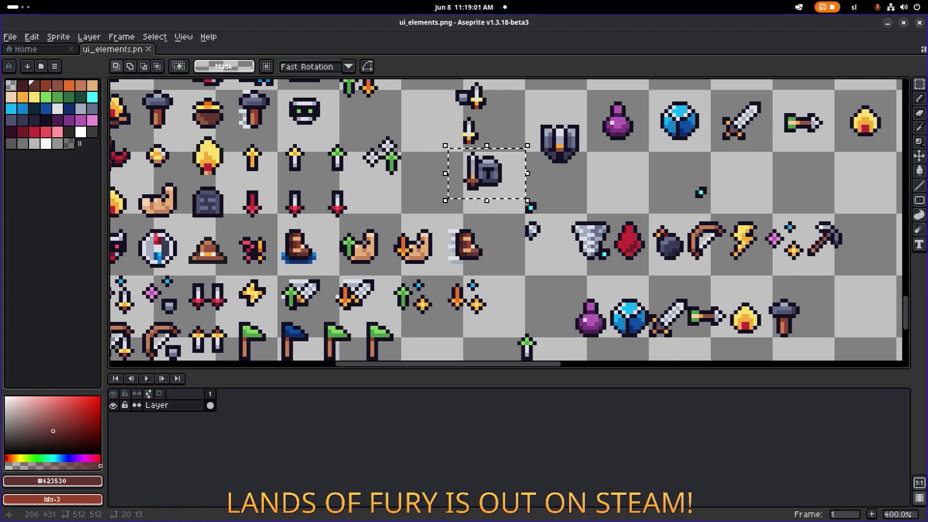
scroll(517, 152, down, 2)
scroll(493, 167, up, 1)
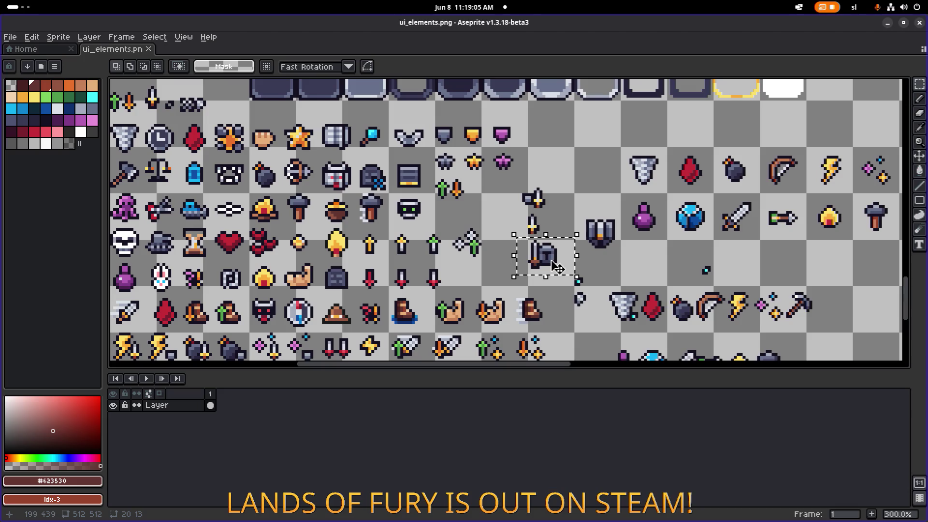
mouse_move(323, 224)
mouse_down()
mouse_move(585, 207)
mouse_move(535, 275)
mouse_move(505, 118)
mouse_move(405, 170)
mouse_move(429, 225)
mouse_move(340, 178)
mouse_up()
mouse_move(520, 214)
mouse_down()
mouse_move(439, 185)
mouse_move(454, 198)
mouse_move(417, 203)
mouse_move(469, 193)
mouse_up()
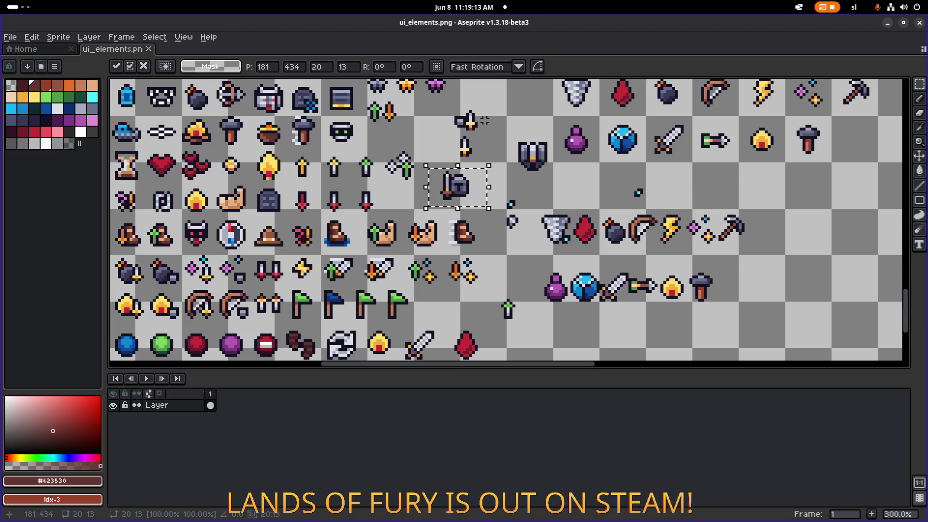
key(Return)
- Erase the leftover small sword icons and the larger spare shield icon
drag(491, 107, 447, 166)
key(Delete)
drag(498, 141, 548, 176)
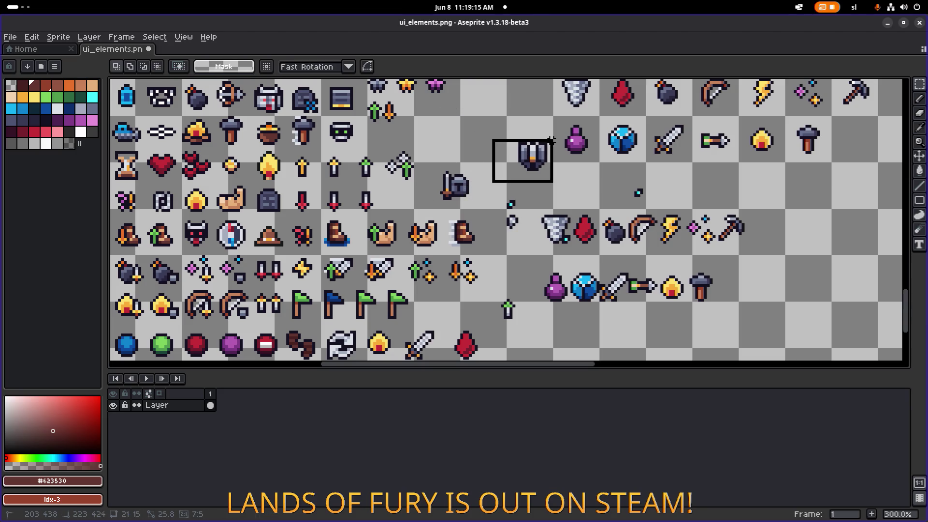
key(Delete)
- Reselect the shield-with-dagger piece, nudge it up one pixel and commit it
drag(480, 202, 431, 157)
scroll(483, 203, down, 1)
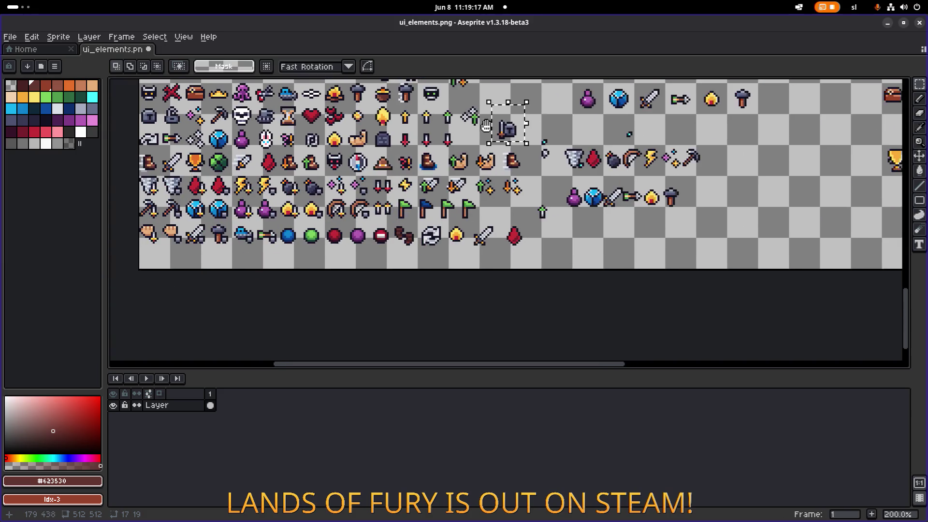
scroll(532, 223, up, 3)
scroll(564, 243, down, 1)
mouse_move(564, 243)
mouse_down()
mouse_move(516, 182)
mouse_move(556, 186)
mouse_move(560, 129)
mouse_move(573, 112)
mouse_move(536, 181)
mouse_up()
scroll(573, 113, up, 4)
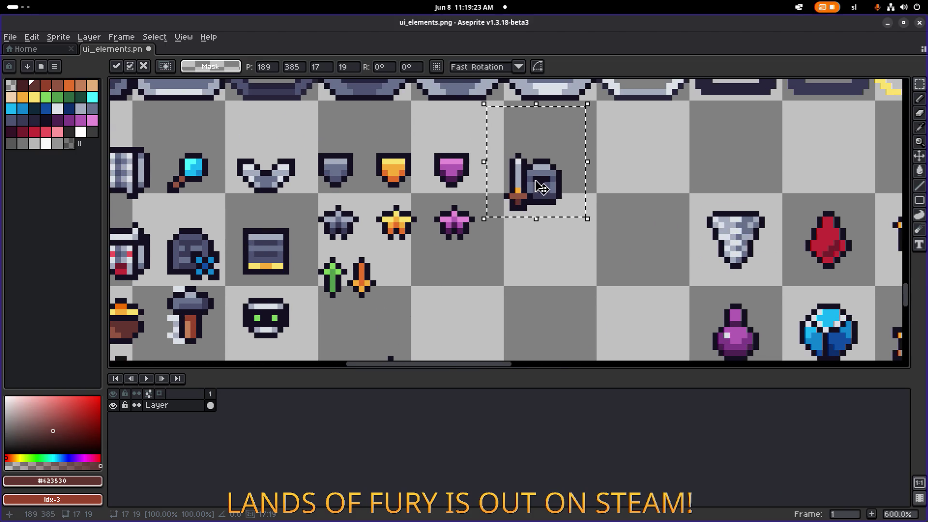
key(Up)
click(667, 159)
scroll(664, 162, down, 3)
drag(665, 162, 554, 165)
scroll(502, 181, up, 4)
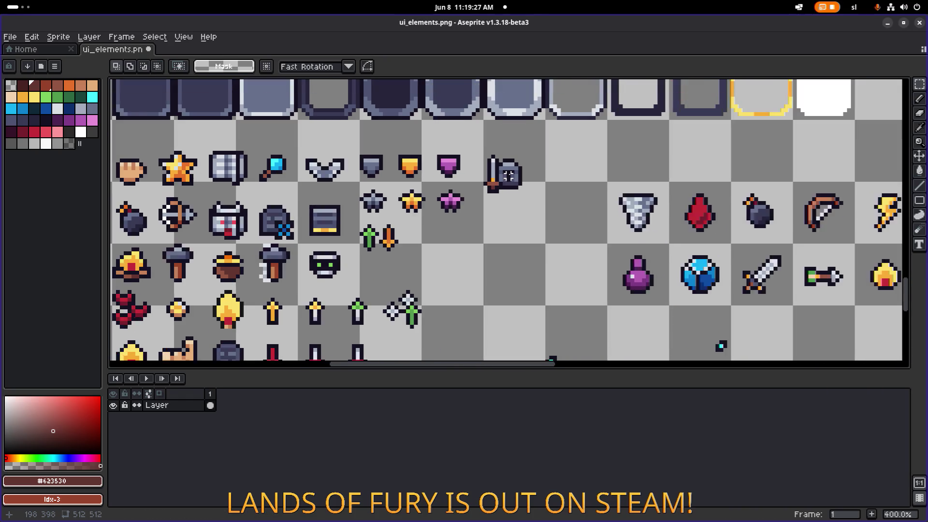
- Sample the light steel grey from the icon
alt+click(484, 181)
scroll(459, 165, down, 4)
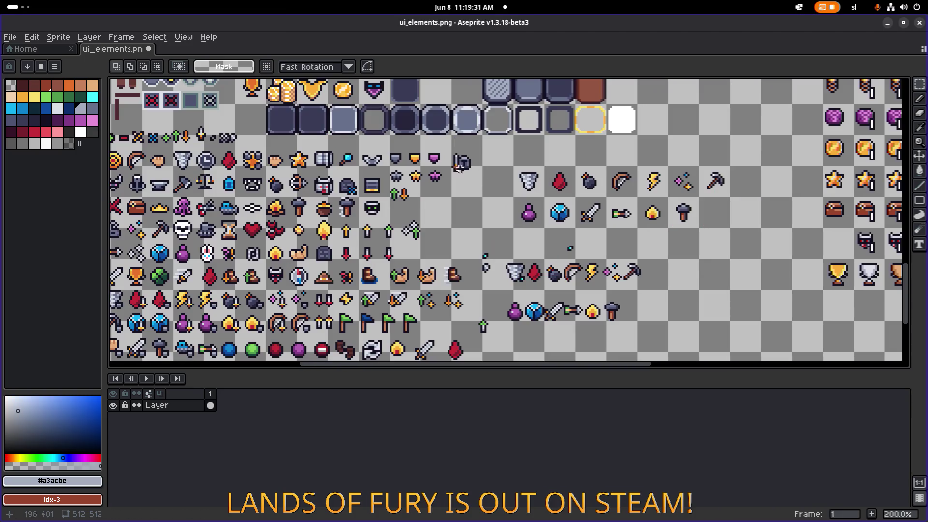
scroll(459, 164, up, 4)
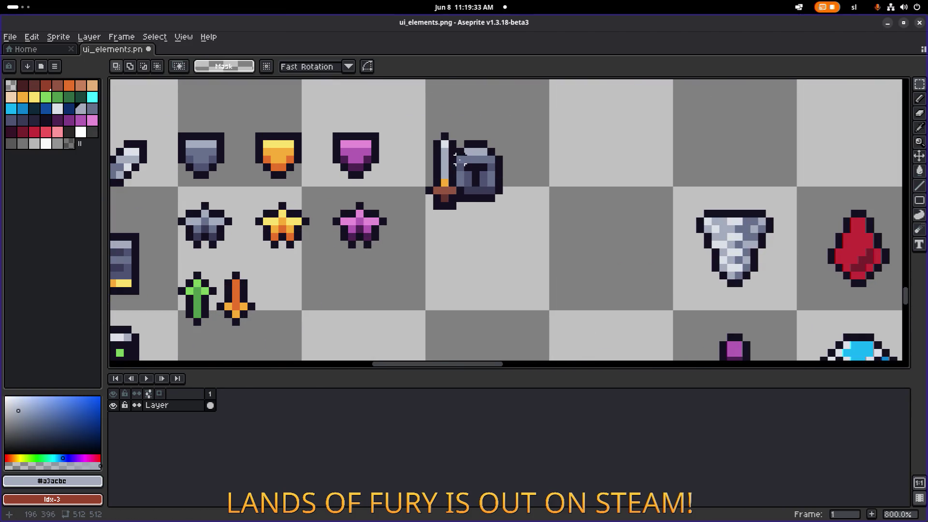
scroll(531, 179, down, 4)
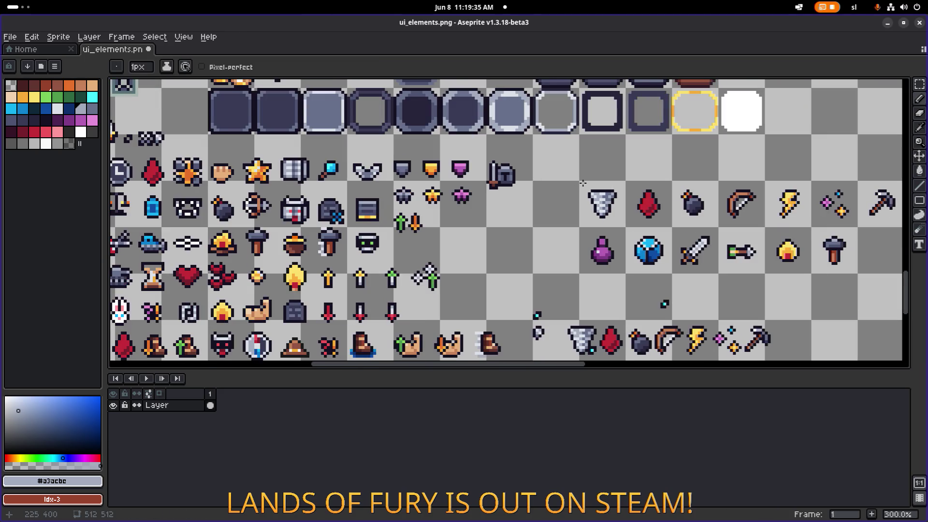
- Sample the darker shield grey and save ui_elements.png
scroll(498, 174, up, 5)
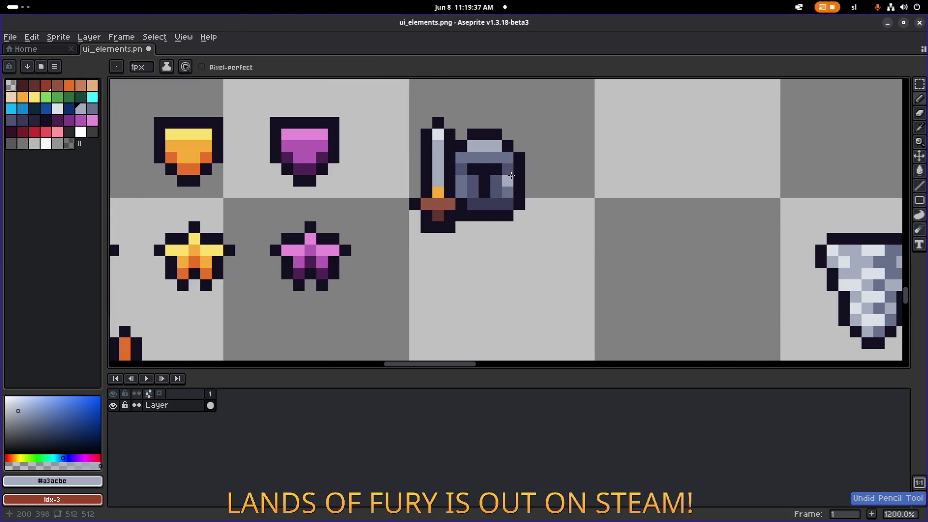
alt+click(487, 171)
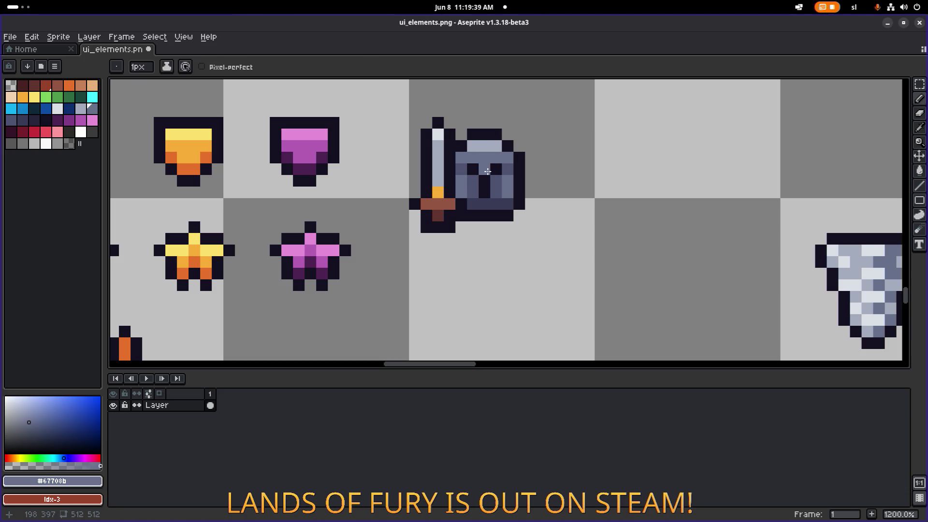
scroll(488, 171, down, 6)
key(ctrl+s)
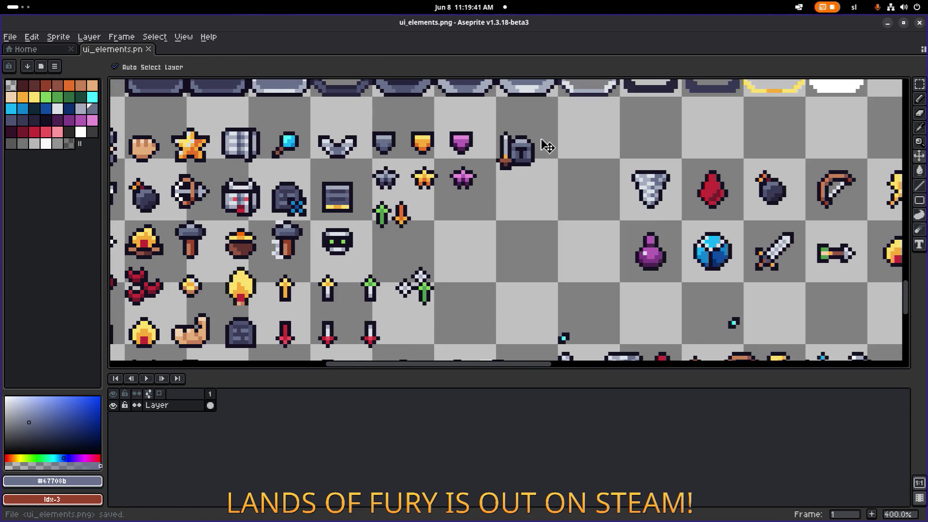
scroll(494, 168, up, 4)
scroll(495, 167, up, 3)
- Paint the sword pommel pixel brown using the crossguard colour
alt+click(538, 137)
click(534, 167)
scroll(533, 167, down, 4)
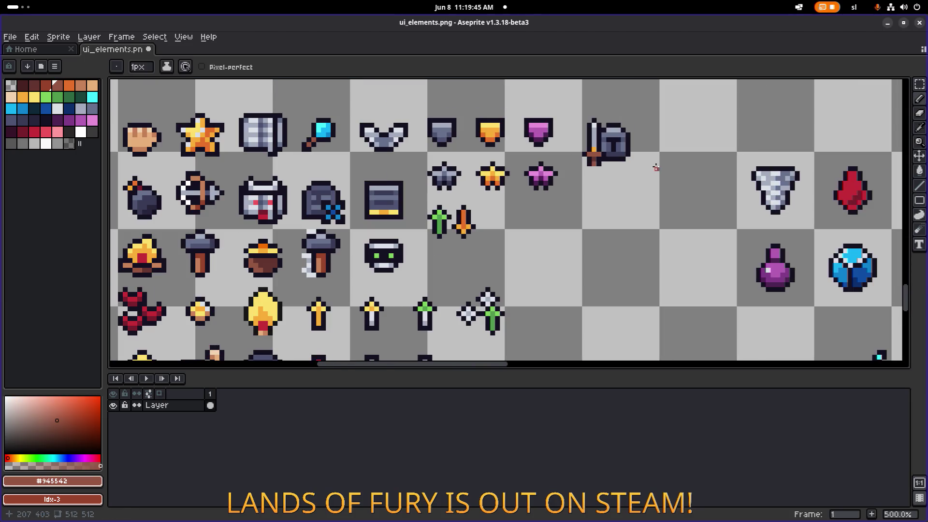
scroll(539, 204, down, 1)
scroll(522, 199, up, 5)
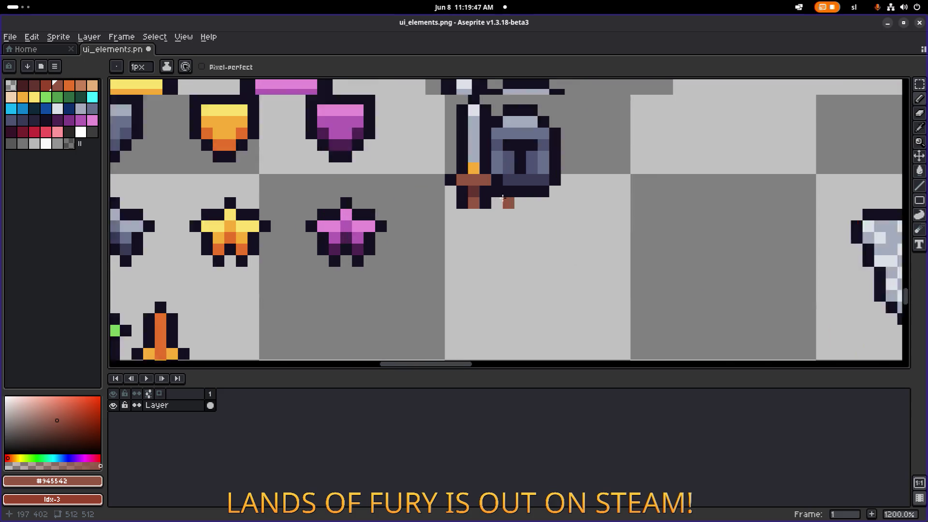
- Sample the dark outline colour, save ui_elements.png again and bring the running game forward
alt+click(463, 215)
scroll(464, 215, down, 2)
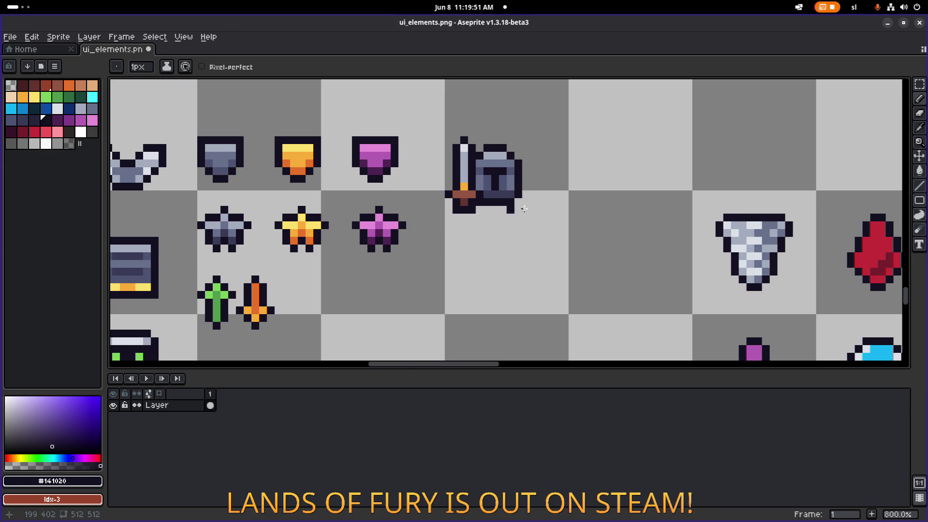
scroll(532, 210, down, 4)
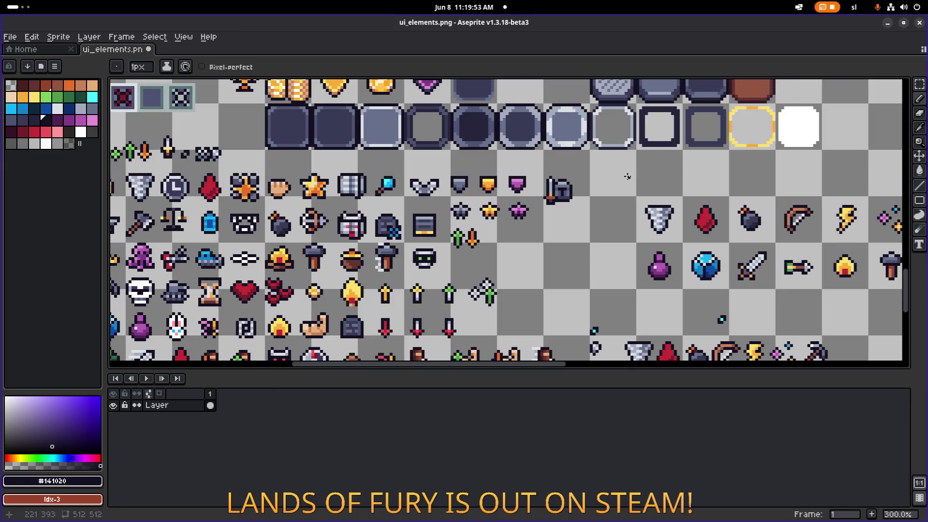
key(ctrl+s)
drag(623, 177, 536, 180)
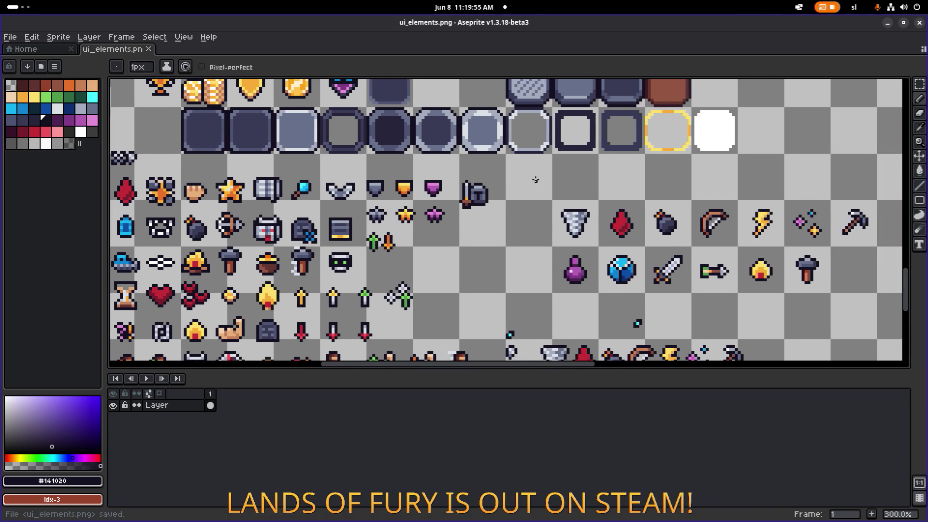
click(887, 23)
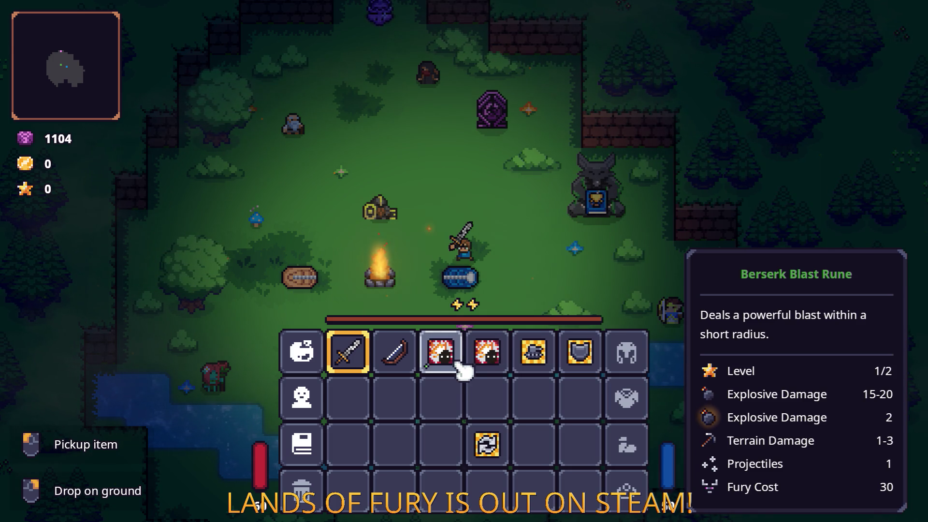
- Open and close the sword's Runes list, then quit Lands of Fury to desktop
middle_click(352, 356)
click(393, 269)
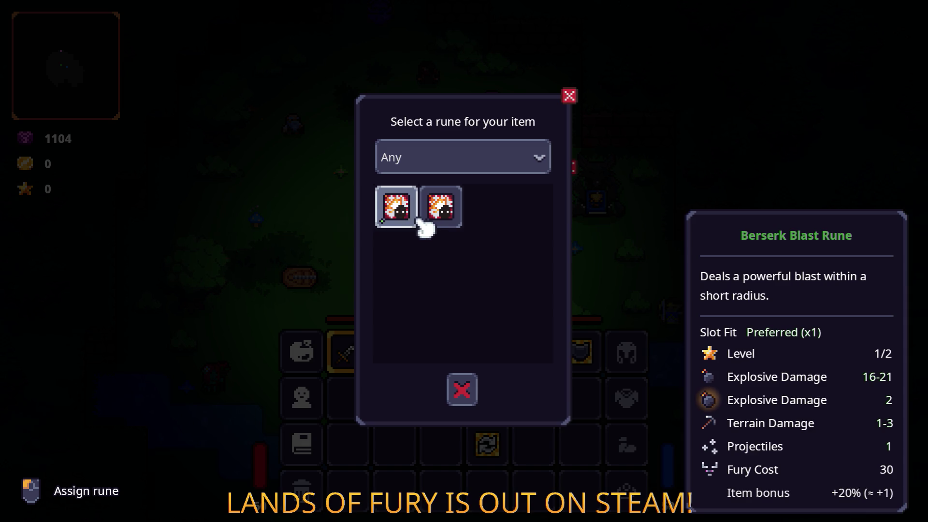
click(569, 95)
key(Escape)
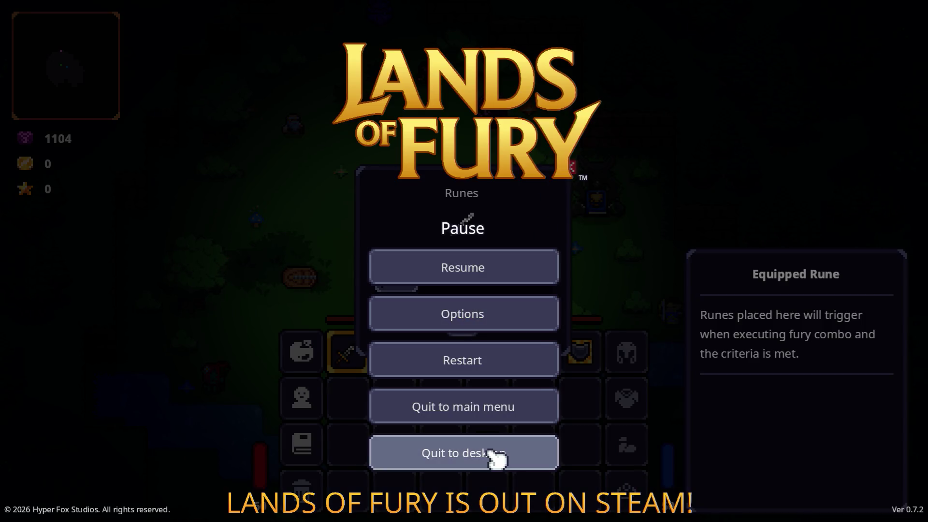
click(490, 455)
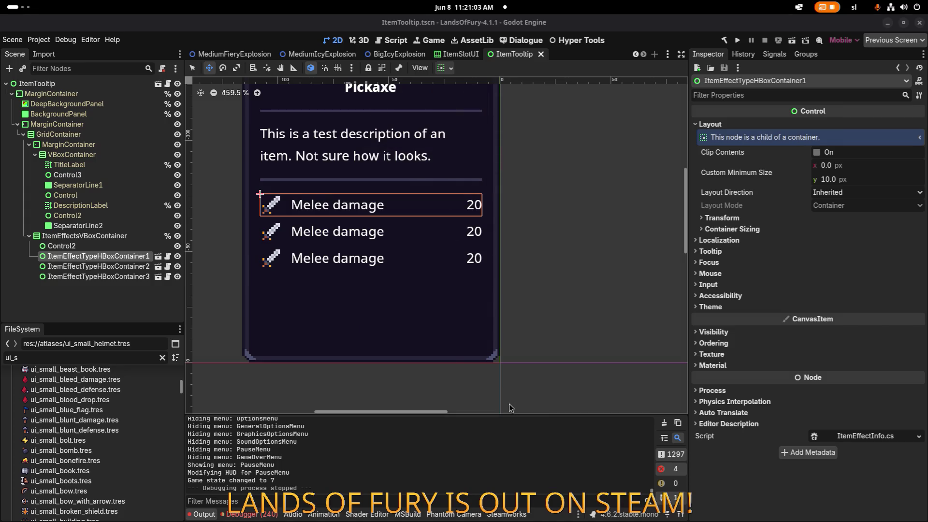
- Duplicate ui_small_bow.tres as ui_small_equipment.tres
click(95, 390)
scroll(106, 421, down, 2)
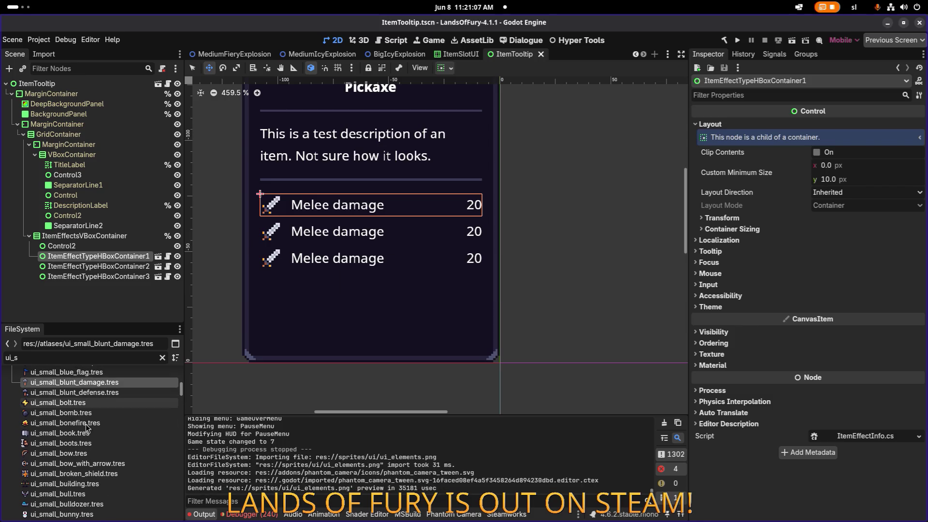
click(120, 451)
key(ctrl+d)
key(Left)
key(Left)
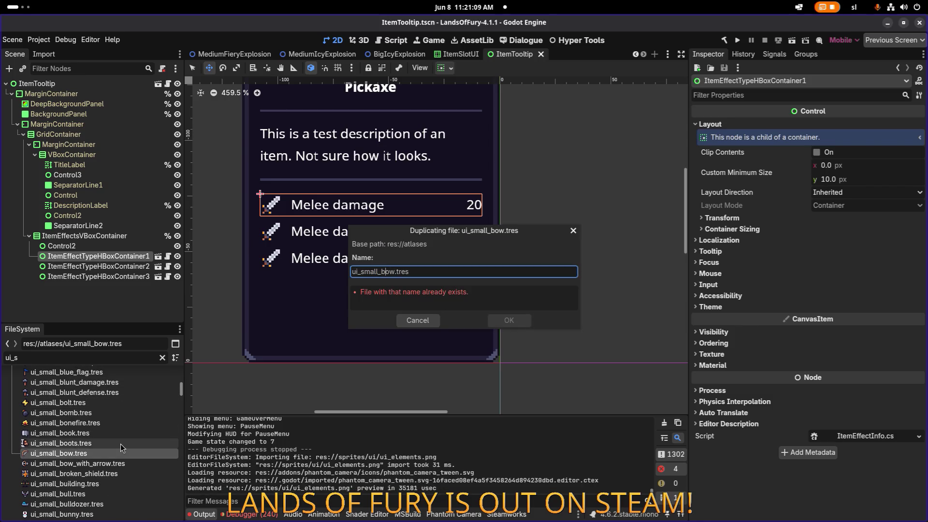
key(shift+Right)
key(shift+Right)
key(shift+Right)
text(equipm)
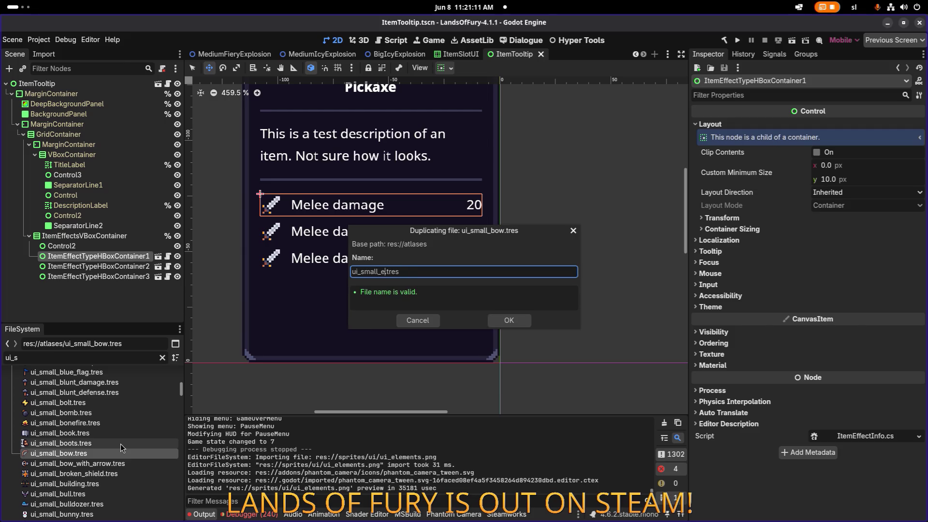
text(ent)
key(Return)
- Filter the FileSystem for 'equipmen' and open ui_small_equipment.tres
scroll(120, 442, up, 5)
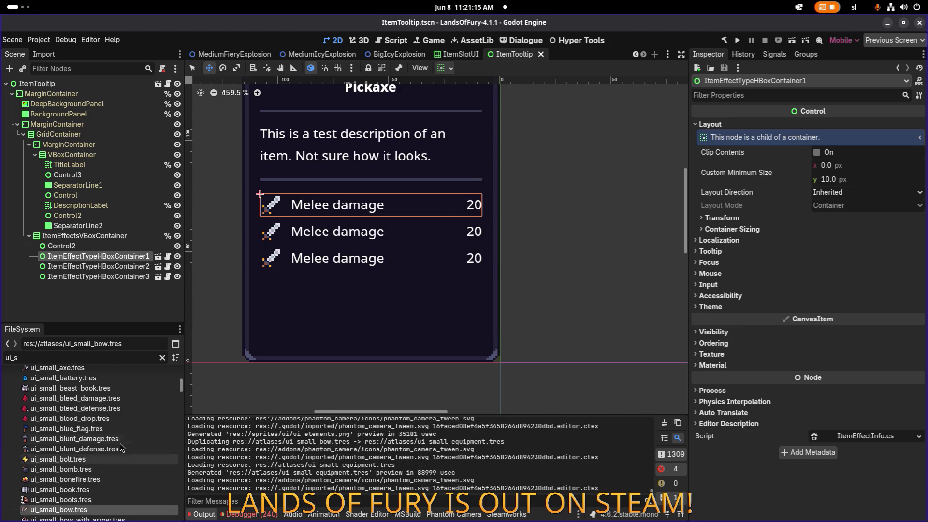
scroll(104, 428, up, 2)
key(ctrl+a)
text(equipmen)
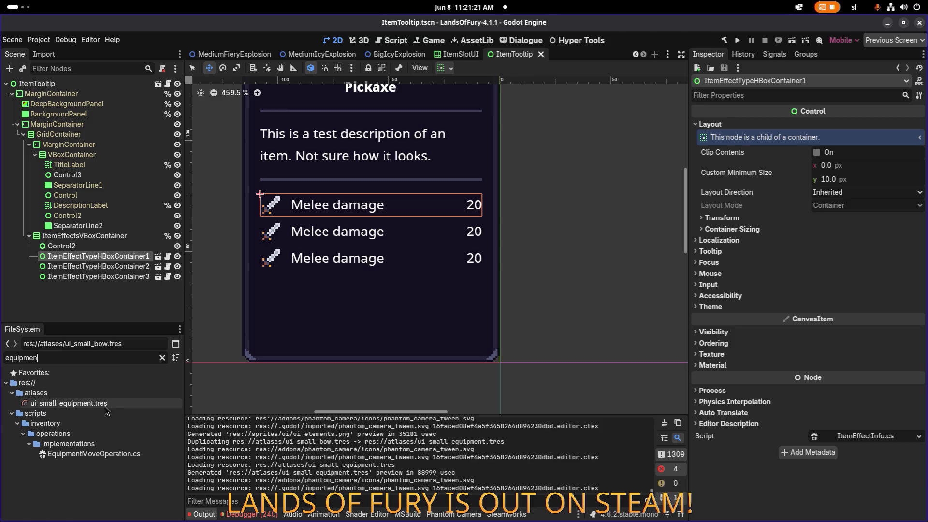
click(110, 404)
- Set its atlas region to the 10×10 shield-with-dagger icon at 192, 393 and save
click(795, 322)
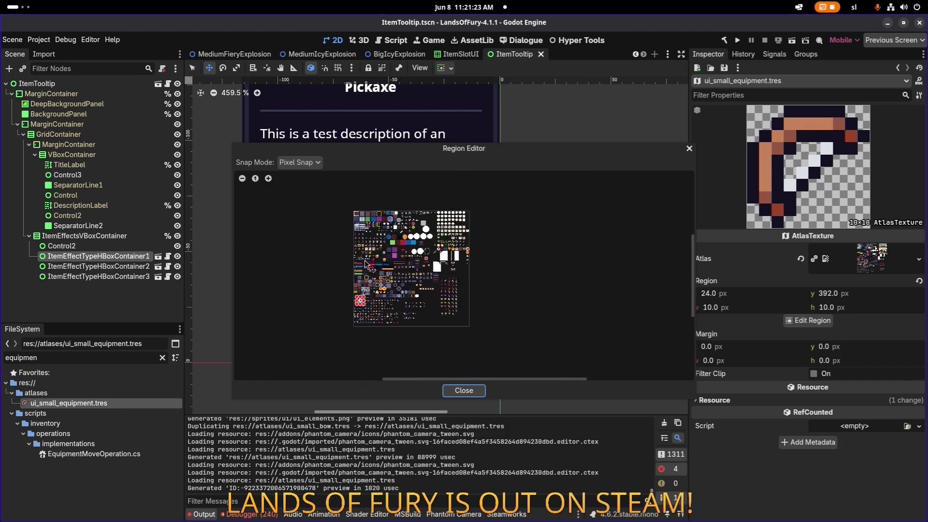
scroll(362, 199, up, 2)
scroll(363, 200, up, 4)
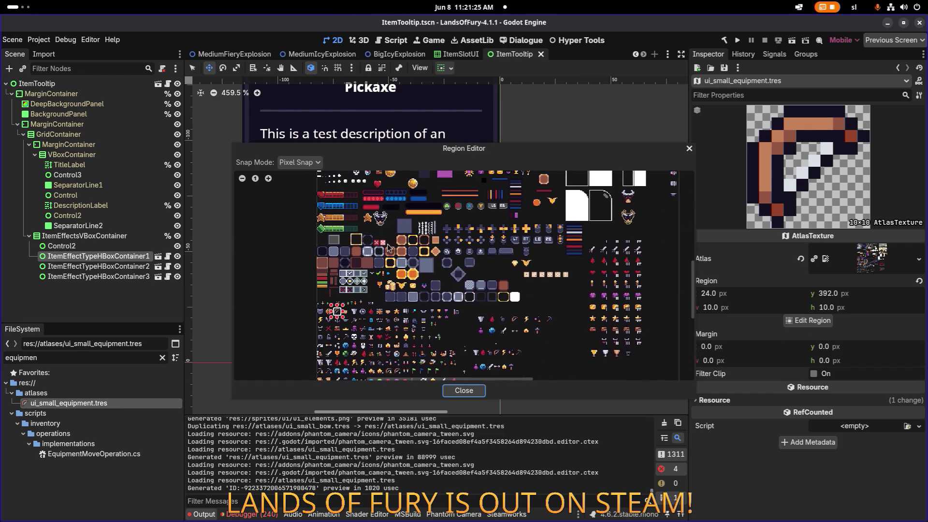
scroll(446, 280, up, 3)
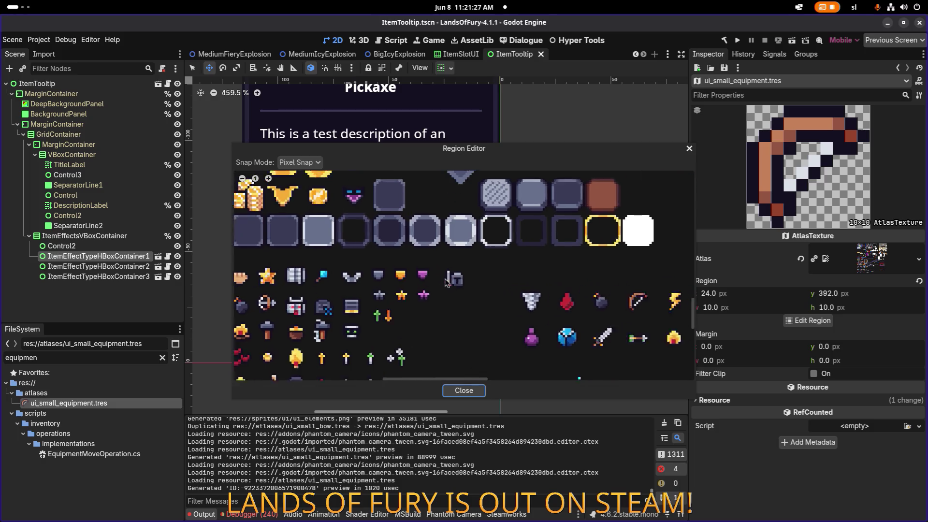
drag(441, 254, 493, 313)
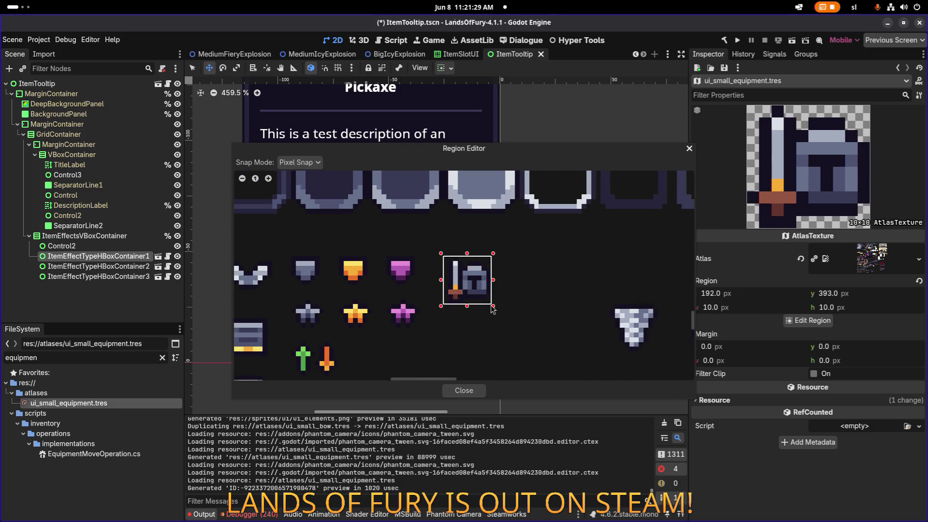
scroll(471, 273, up, 4)
click(472, 390)
key(ctrl+s)
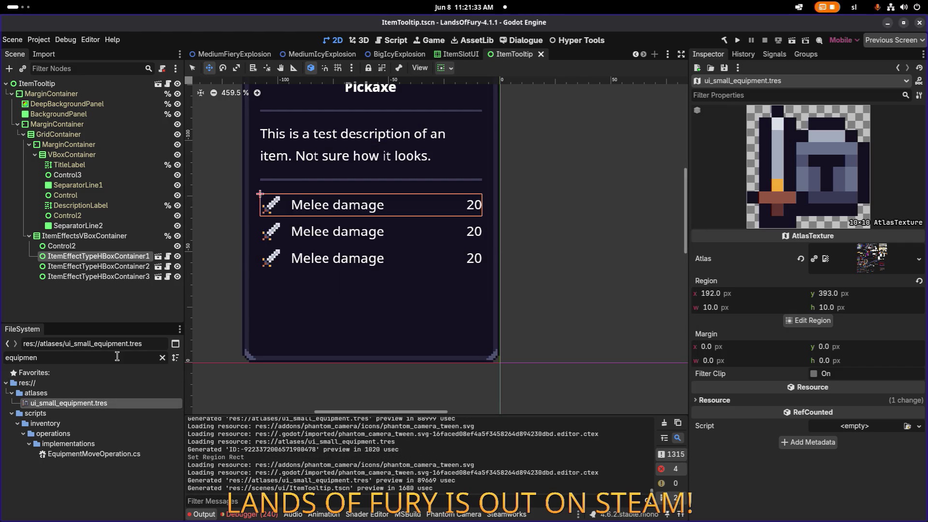
key(ctrl+a)
- Filter the FileSystem for 'iconsre' and open IconsResource.tres
text(in)
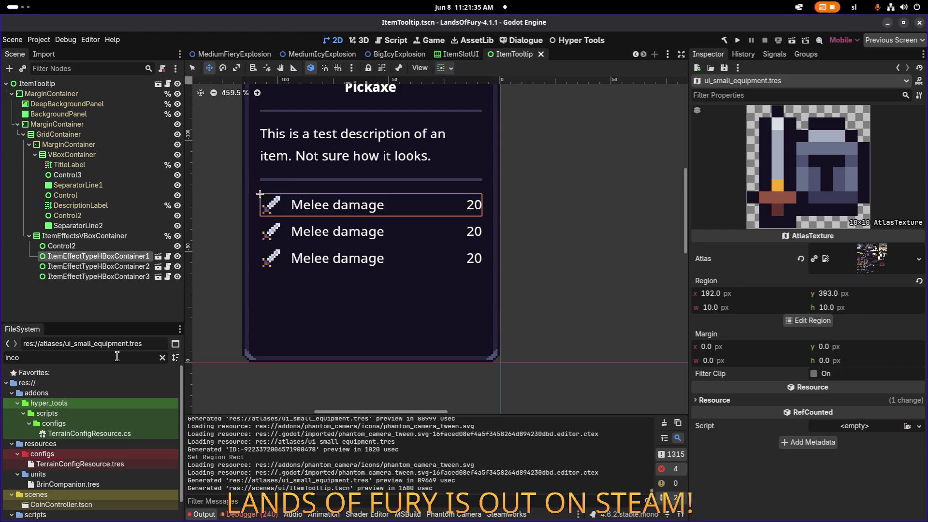
key(BackSpace)
text(consf)
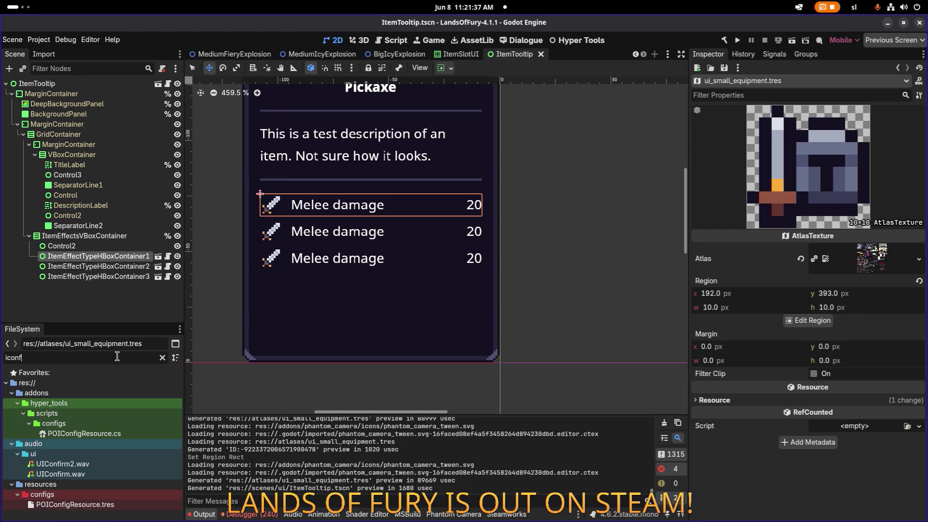
key(BackSpace)
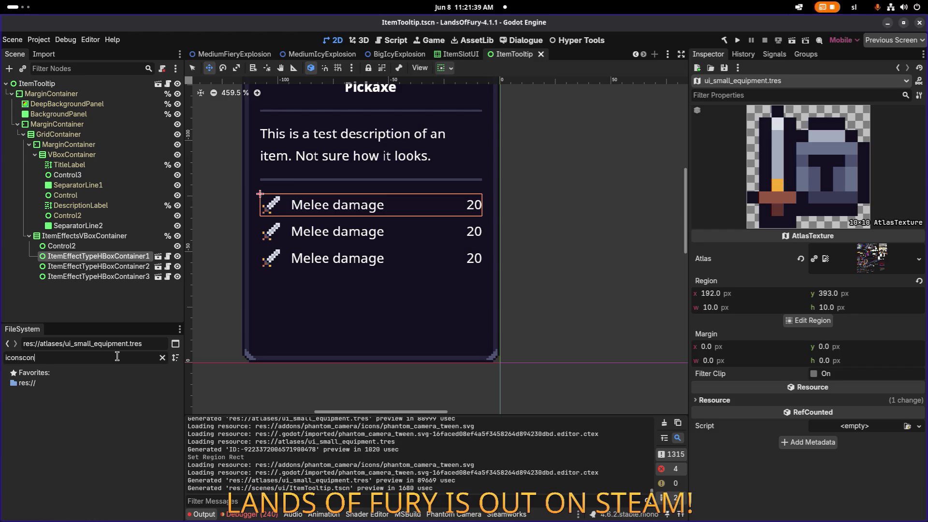
key(BackSpace)
text(sre)
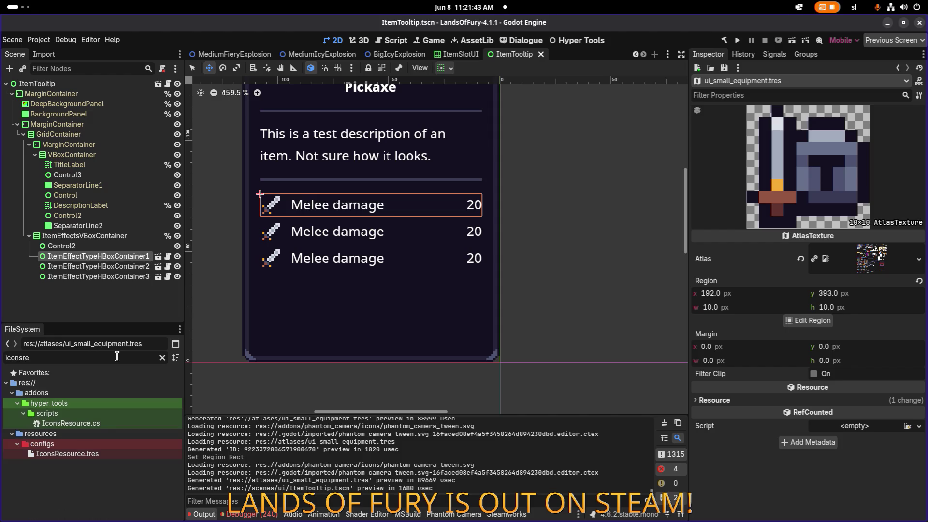
double_click(104, 455)
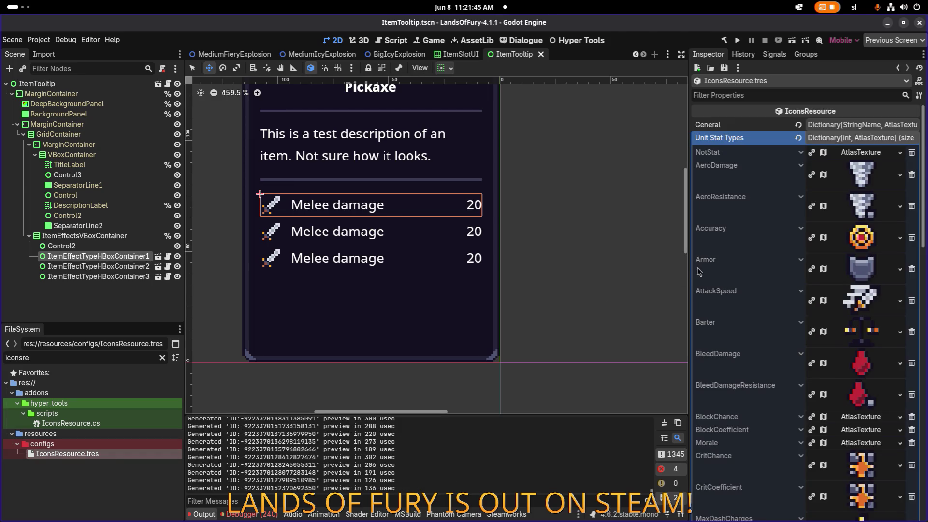
- Widen the Inspector and browse the Meta Progression and Unit Command Types dictionaries
drag(690, 275, 579, 275)
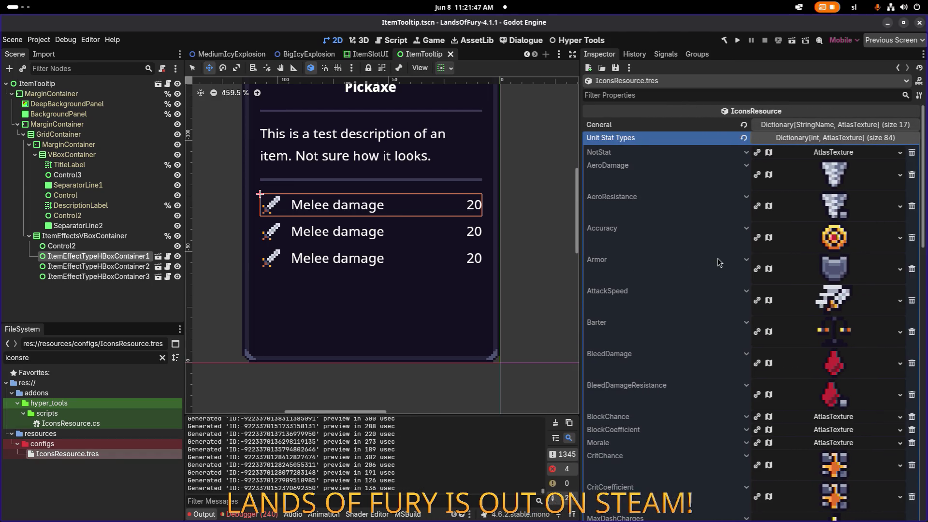
scroll(718, 262, down, 3)
scroll(719, 262, down, 7)
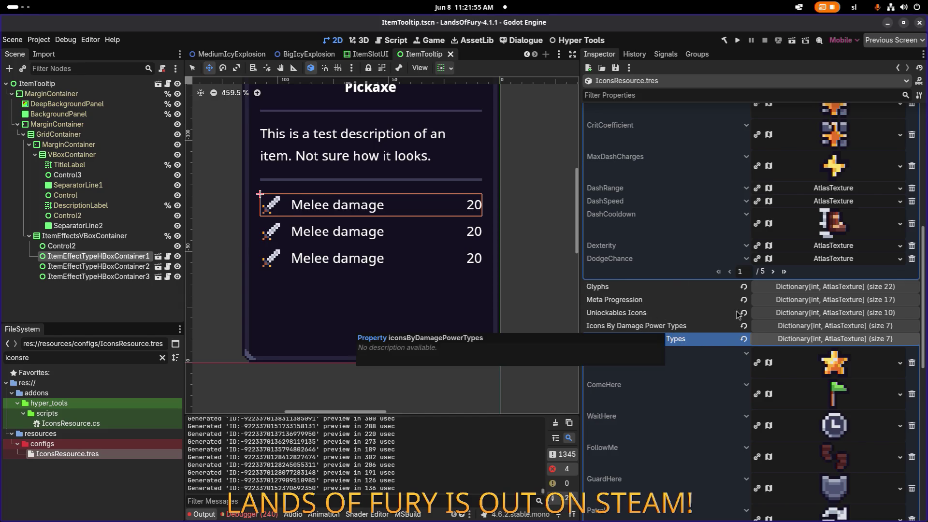
scroll(801, 313, down, 2)
click(819, 242)
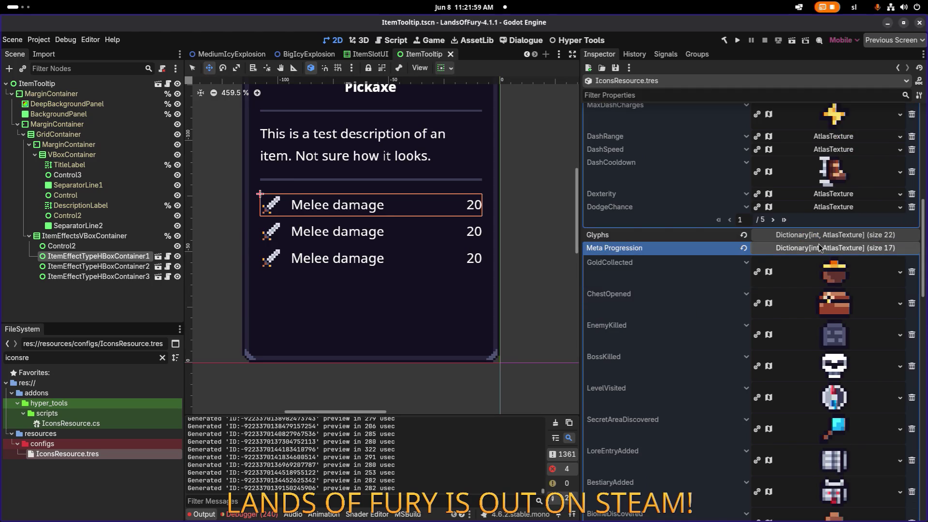
click(818, 245)
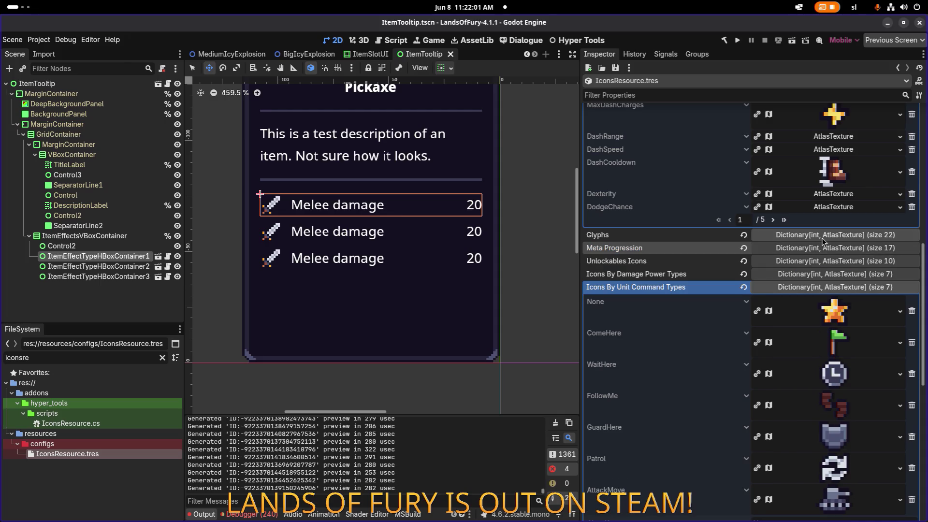
click(822, 237)
scroll(815, 252, down, 10)
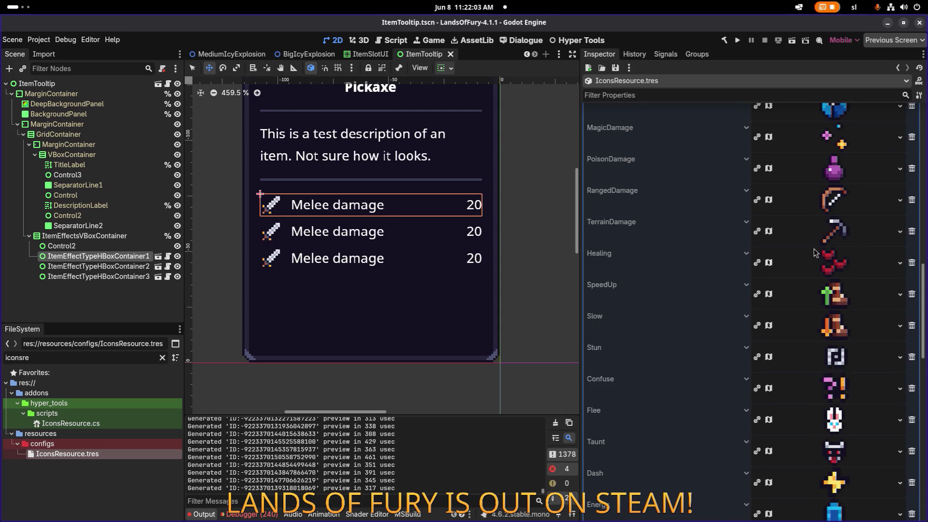
scroll(815, 252, down, 7)
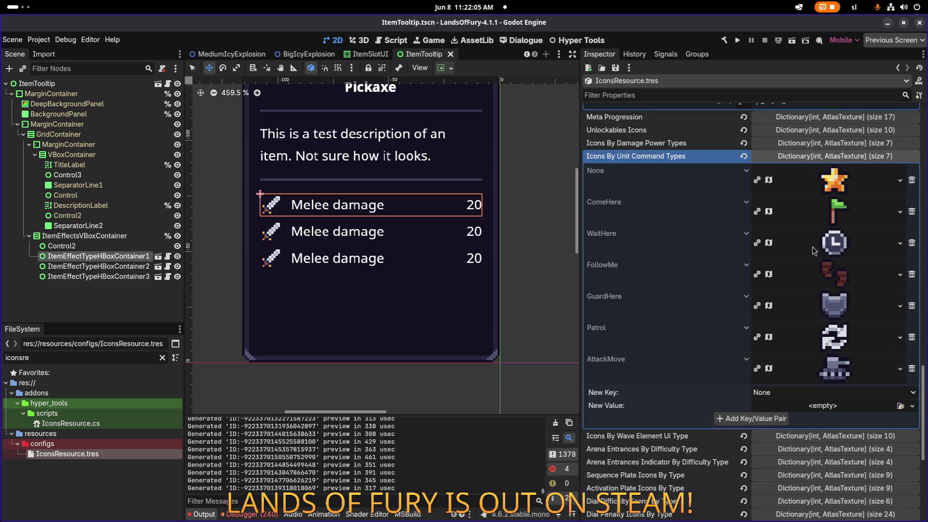
click(843, 161)
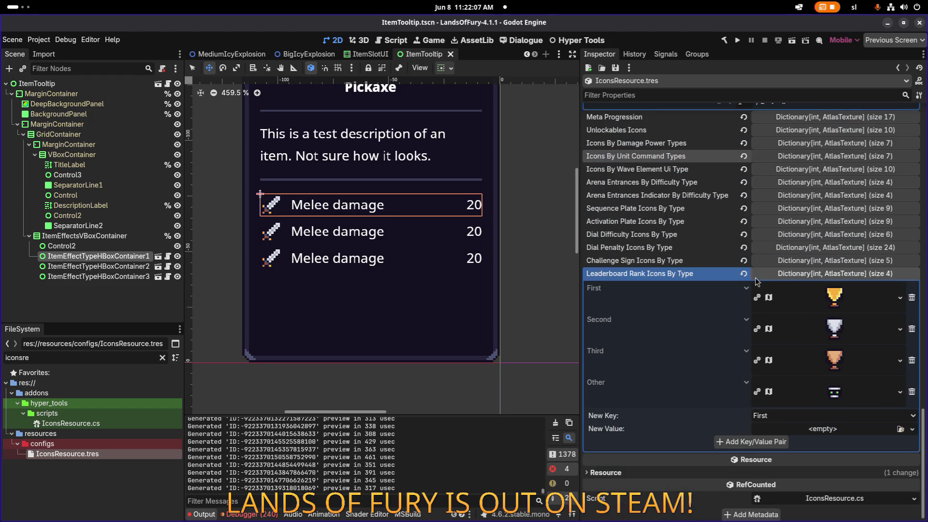
scroll(738, 283, up, 12)
scroll(738, 283, up, 15)
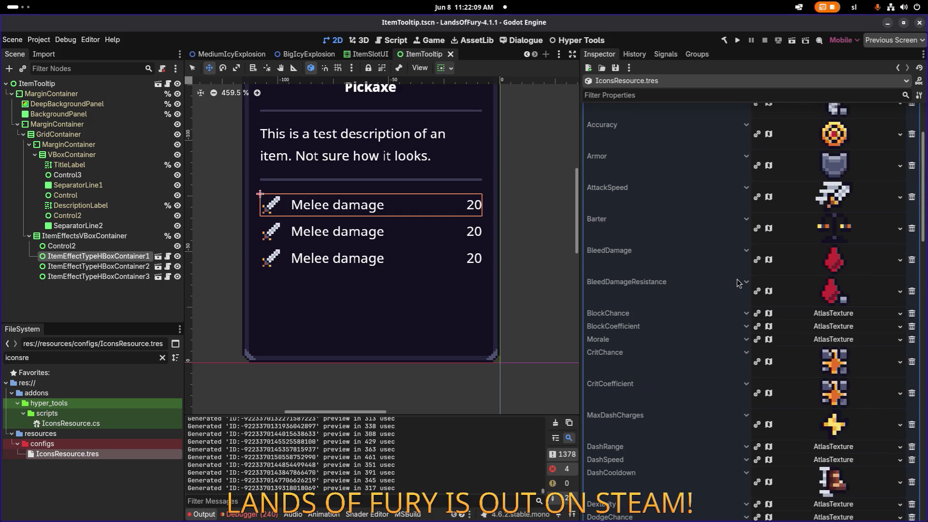
- Collapse Unit Stat Types and expand the General dictionary to its new-entry row
click(817, 139)
click(835, 126)
scroll(805, 269, down, 10)
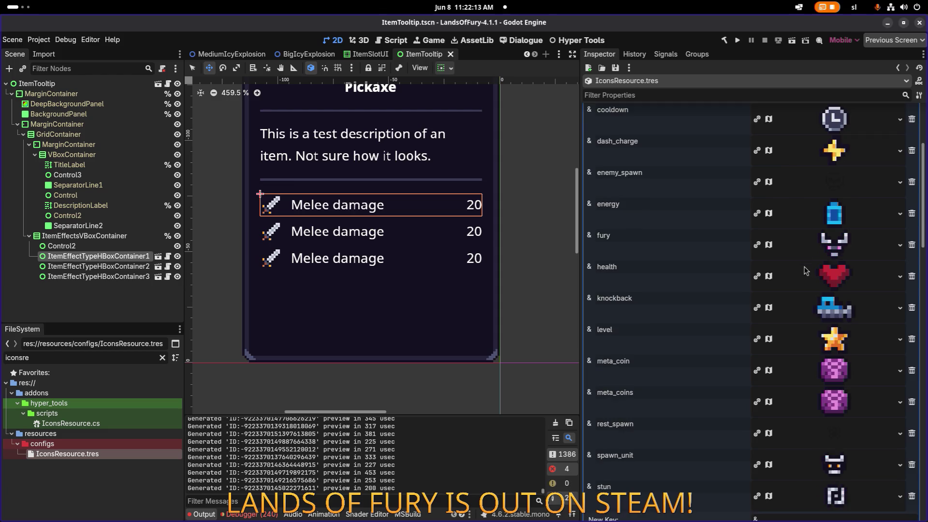
scroll(807, 269, up, 4)
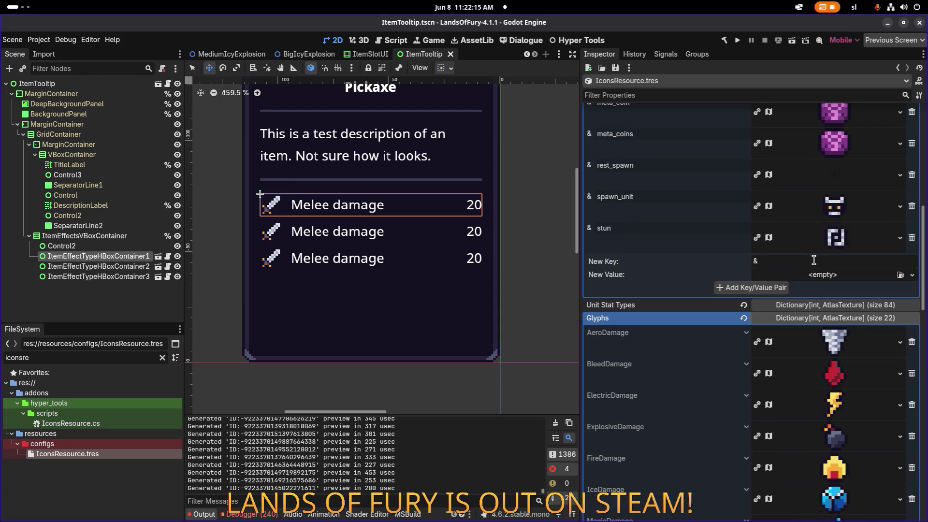
- Add a General entry with key 'equipment' and the ui_small_equipment texture, and save
text(equipment)
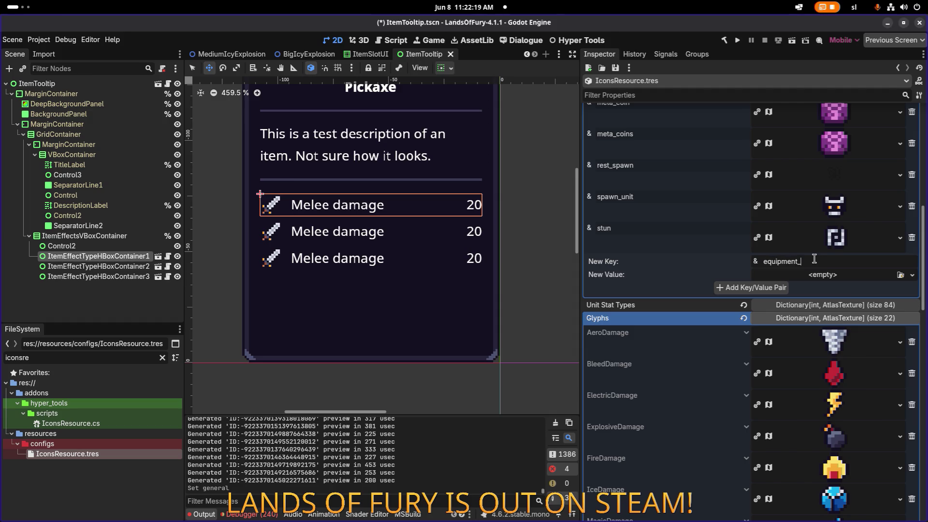
click(900, 275)
text(p)
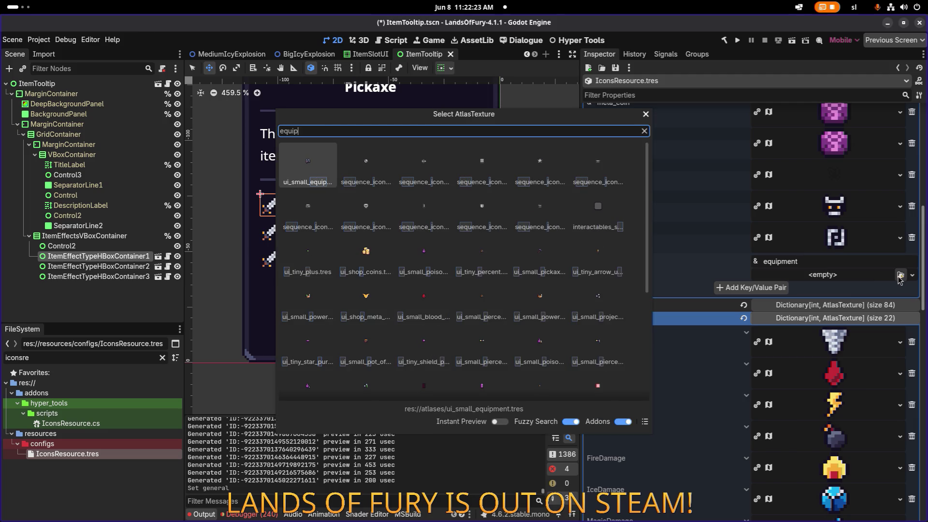
click(301, 153)
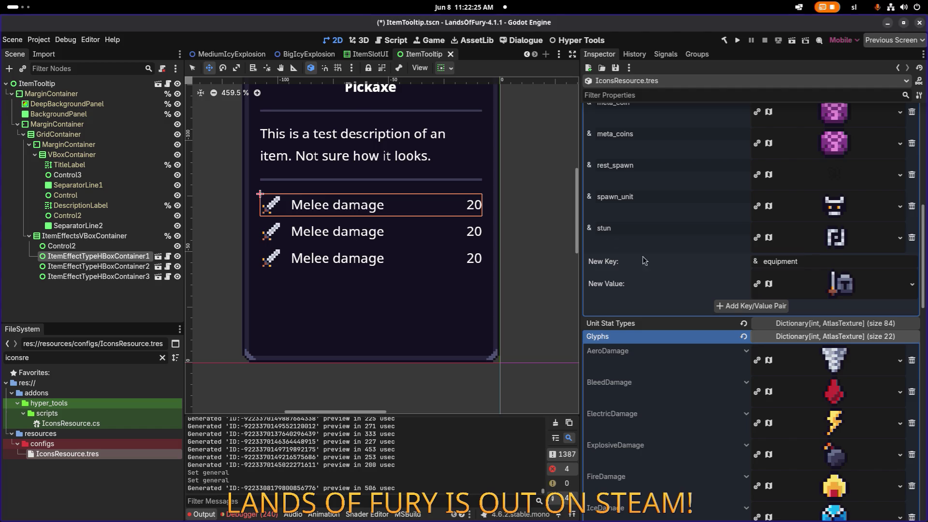
click(768, 306)
key(ctrl+s)
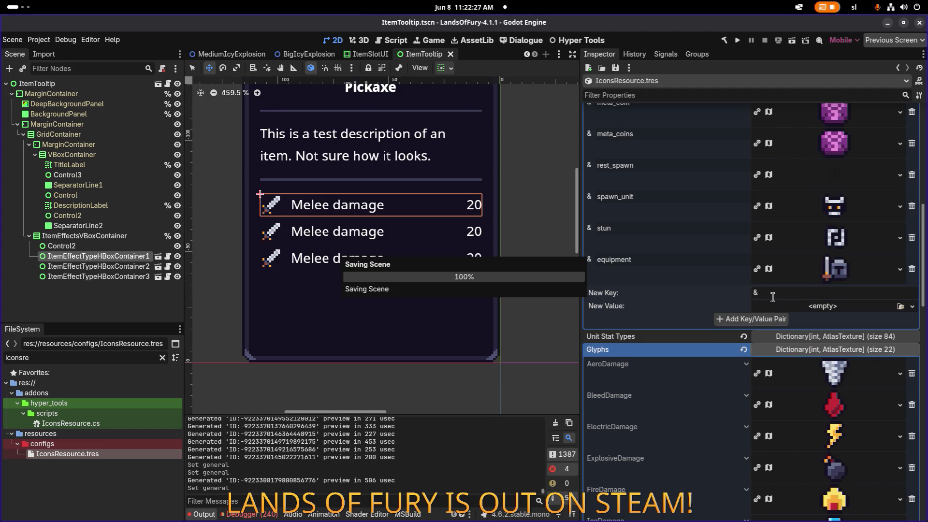
- Delete the new equipment entry from the General dictionary
key(alt+Tab)
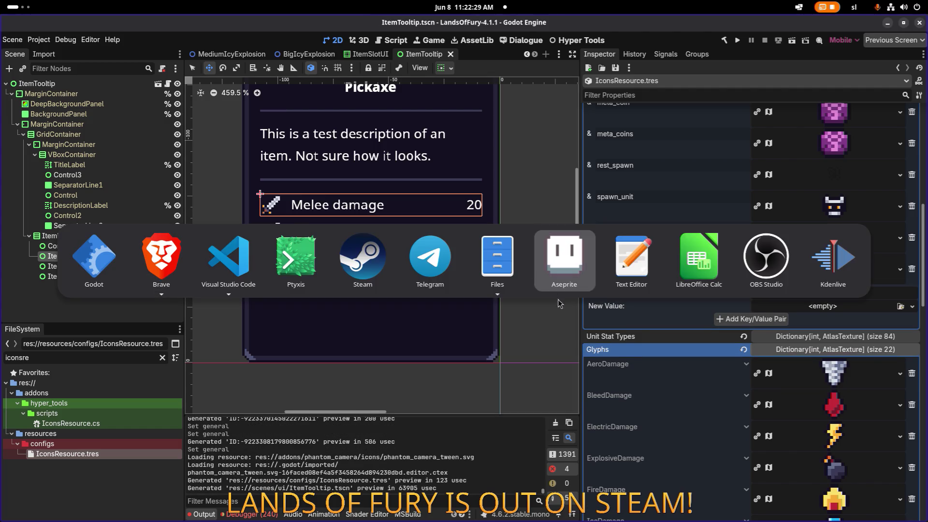
key(Escape)
double_click(643, 259)
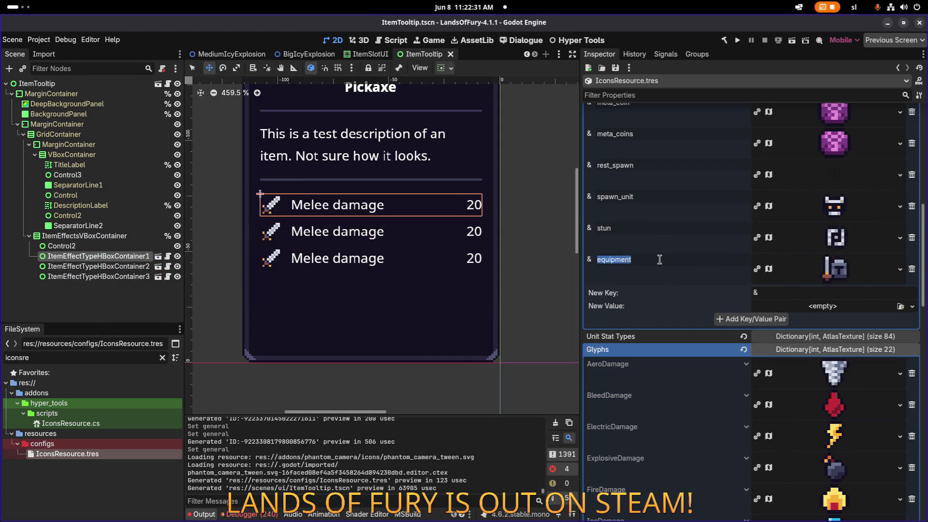
click(912, 269)
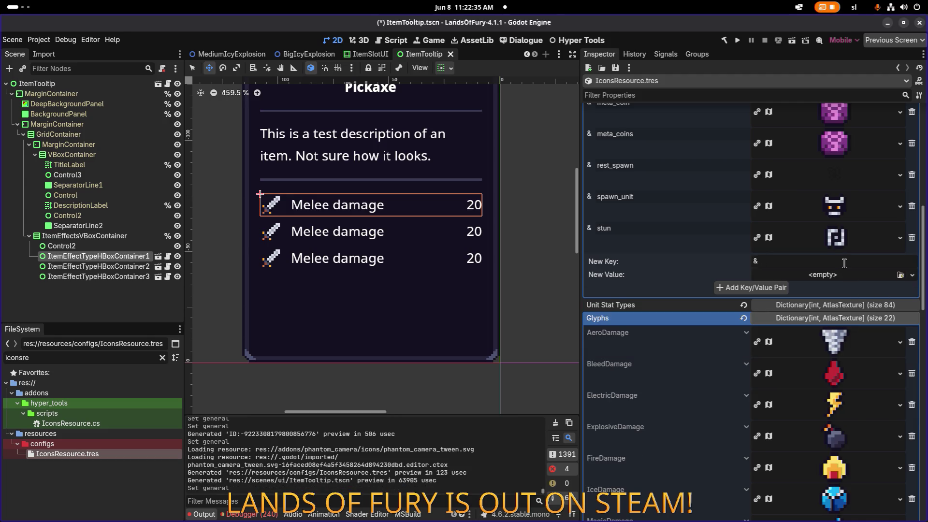
- Stage an equipment_type key with the equipment atlas texture as value and save
text(equipment_type)
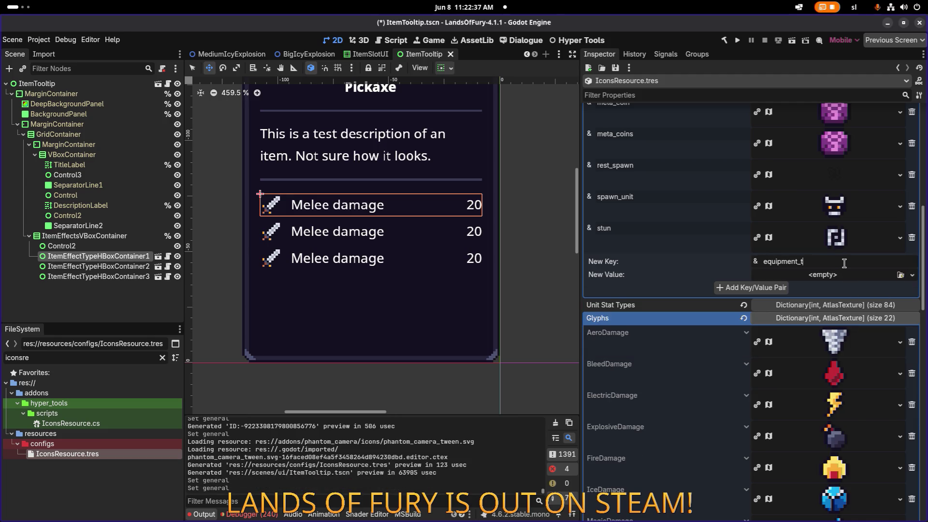
click(895, 275)
click(893, 308)
text(eq)
key(Return)
key(ctrl+s)
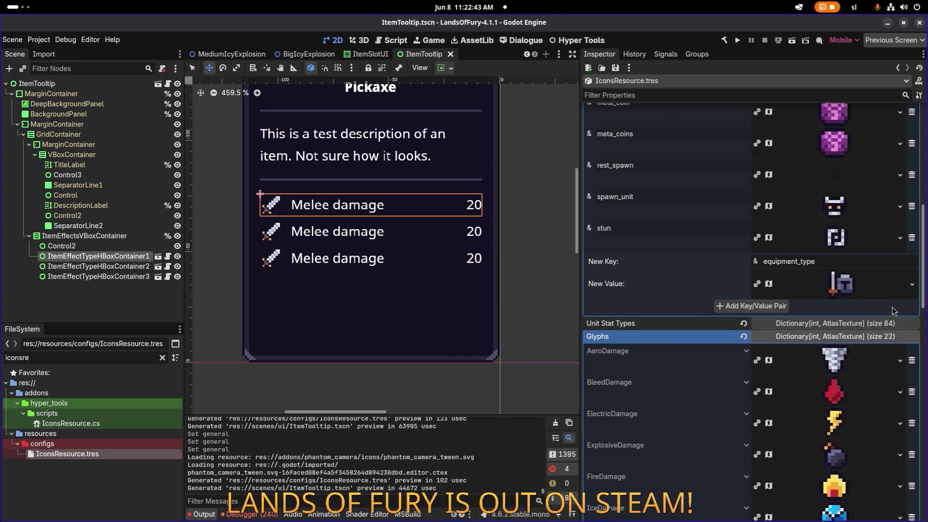
double_click(71, 354)
text(equiopme)
key(BackSpace)
- Rename ui_small_equipment.tres to ui_small_equipment_type.tres
text(pmen)
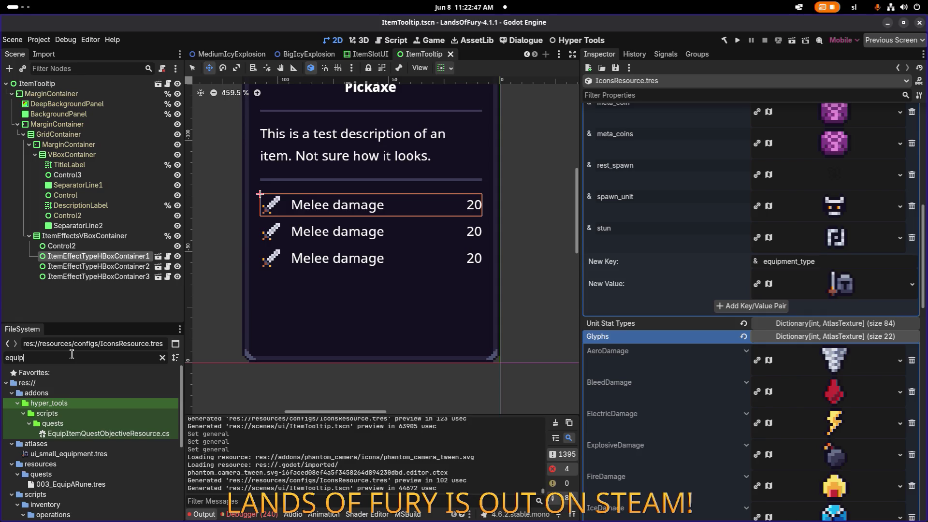
click(88, 403)
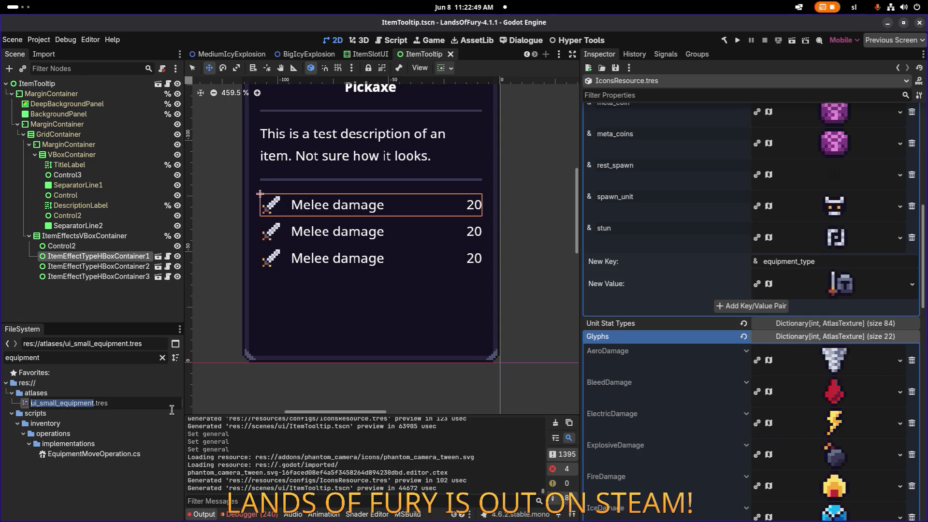
key(F2)
text(_tyxp)
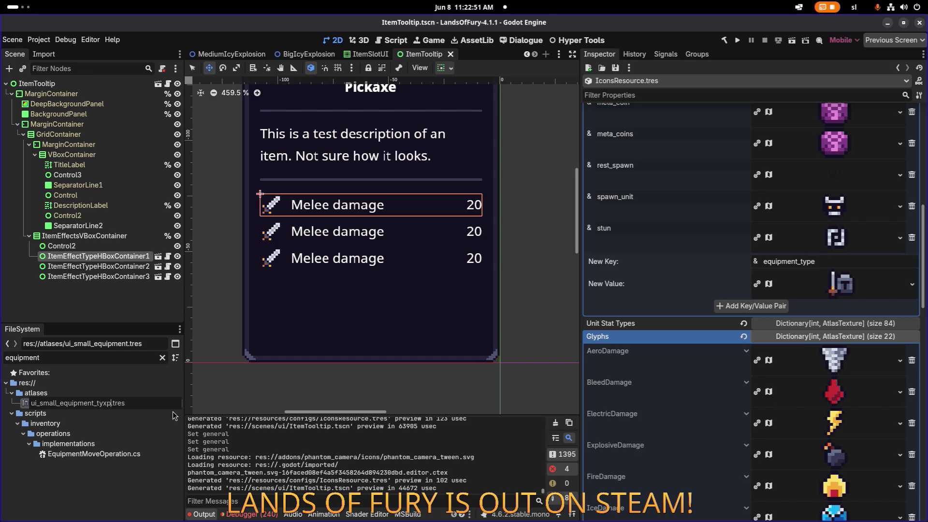
key(BackSpace)
key(BackSpace)
text(pe)
key(Return)
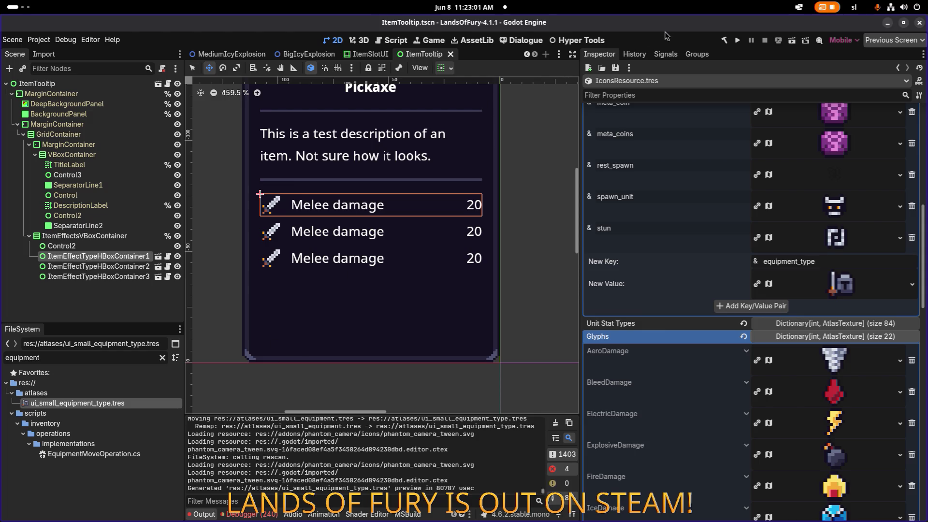
key(alt+Tab)
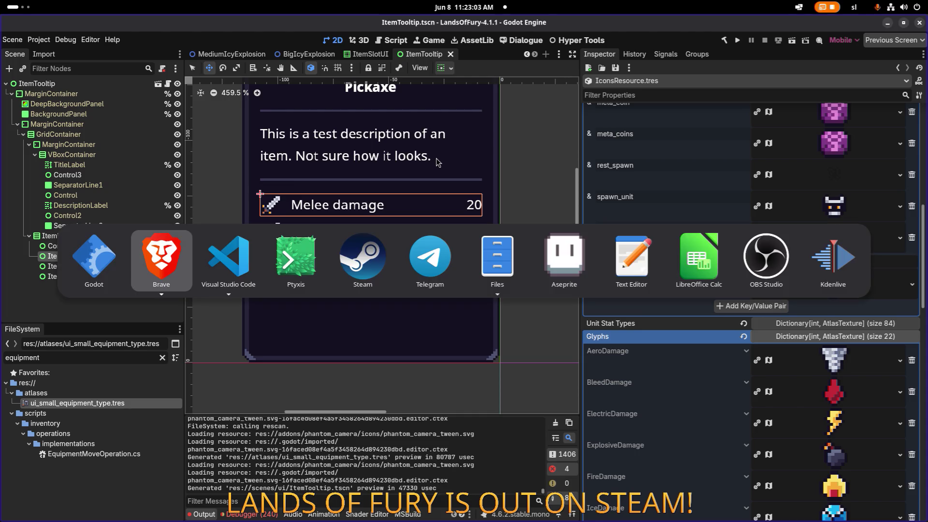
- Open ItemTooltip.cs in Visual Studio Code
key(alt+Tab)
key(alt+Tab)
key(alt+Tab)
key(alt+shift+Tab)
key(alt+shift+Tab)
key(alt+shift+Tab)
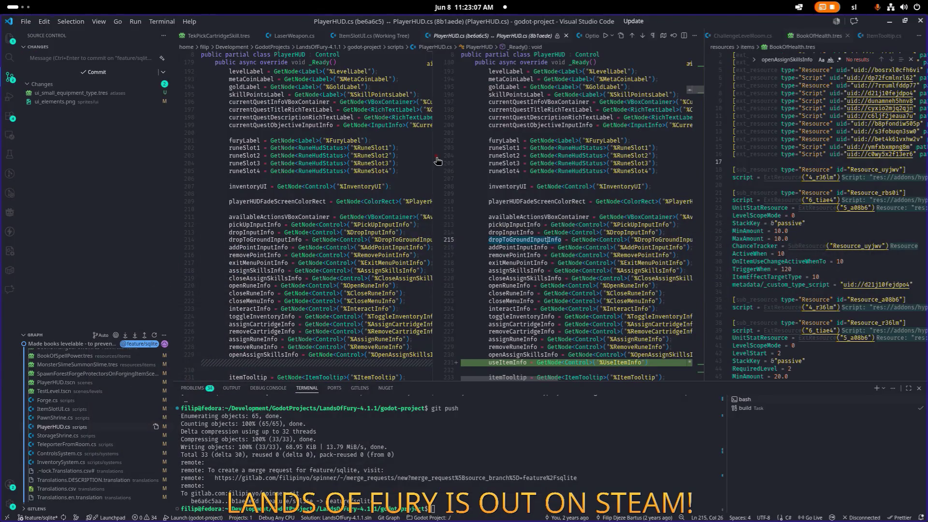
key(ctrl+p)
text(ItemTooltip)
key(Return)
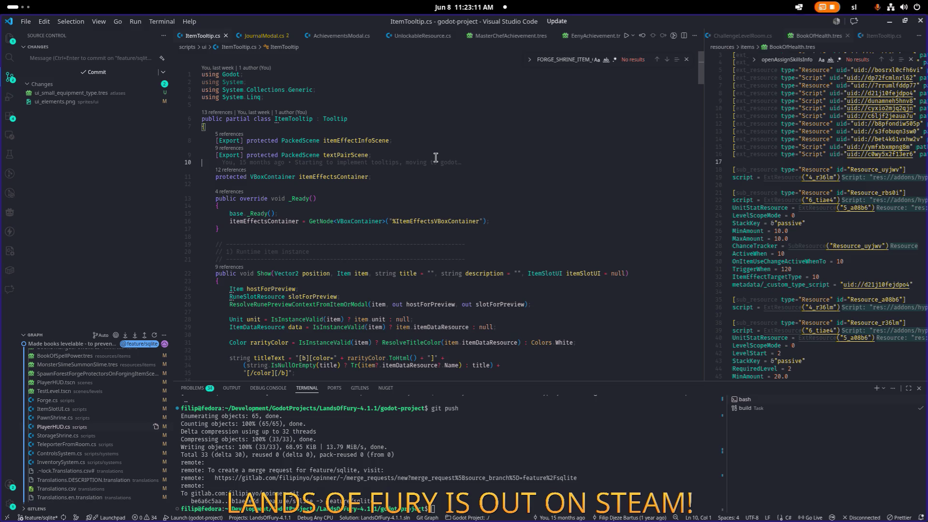
scroll(425, 164, down, 10)
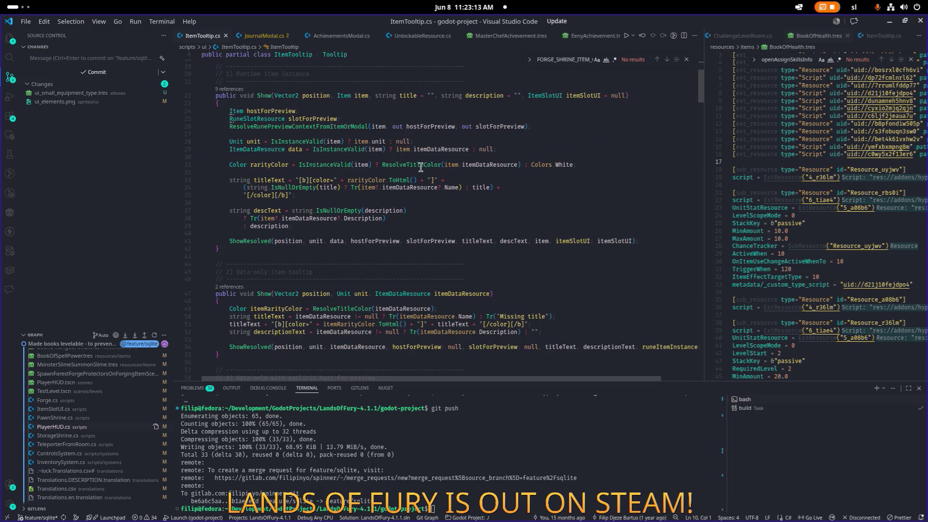
scroll(420, 167, down, 4)
- Search the file for 'add' and scroll to the ResolveAffinityKey and AddInfoRow methods
click(420, 167)
key(ctrl+f)
text(addro)
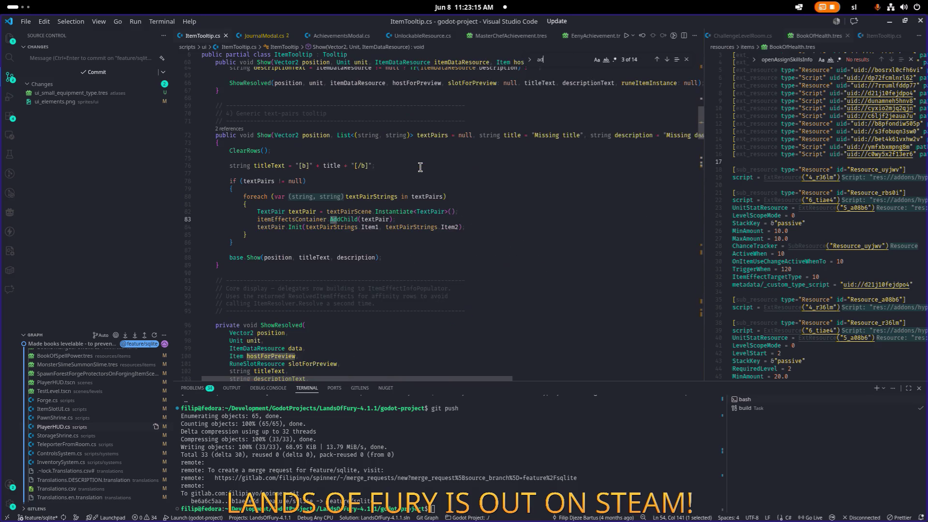
key(BackSpace)
key(BackSpace)
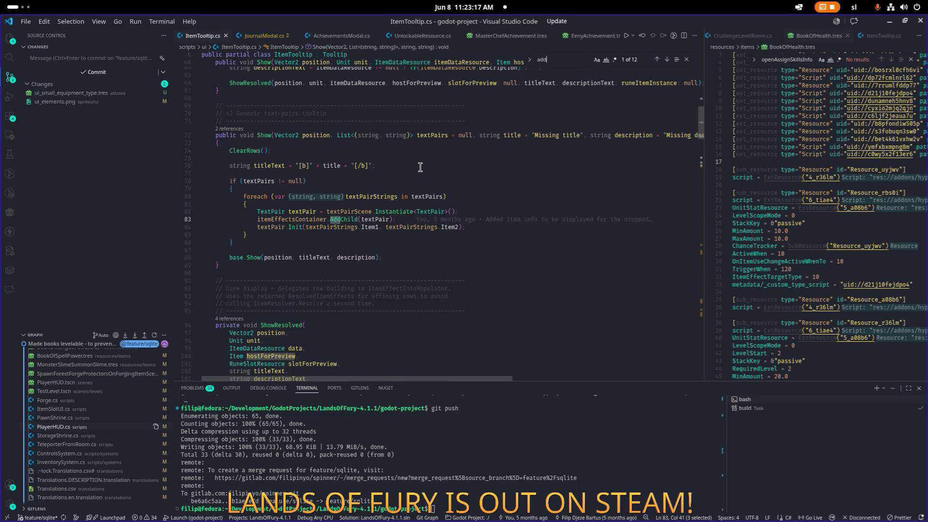
scroll(420, 167, down, 20)
scroll(381, 149, up, 5)
scroll(382, 153, up, 5)
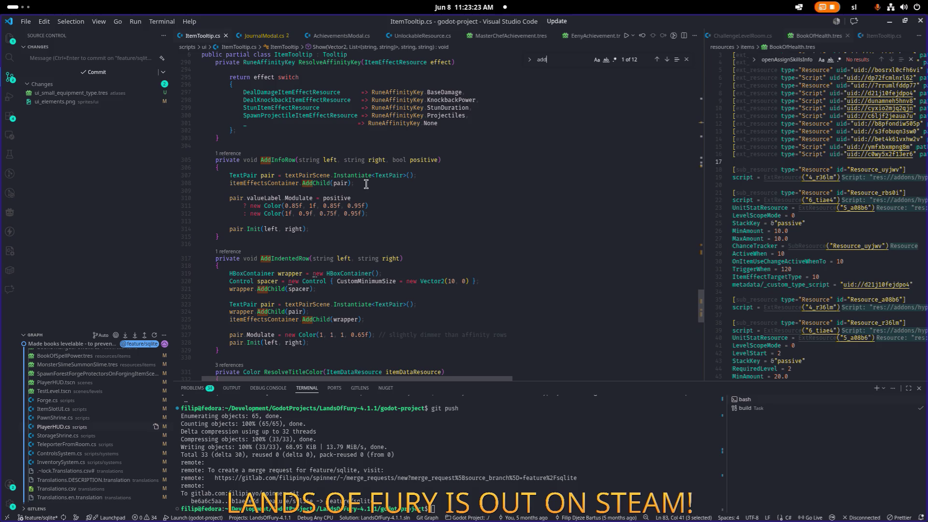
scroll(365, 184, up, 1)
scroll(365, 184, up, 1)
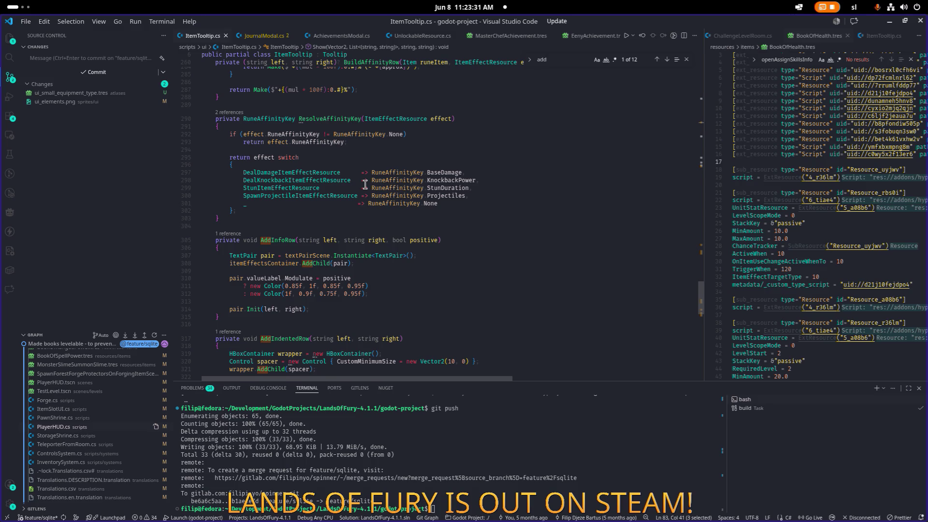
scroll(365, 185, up, 9)
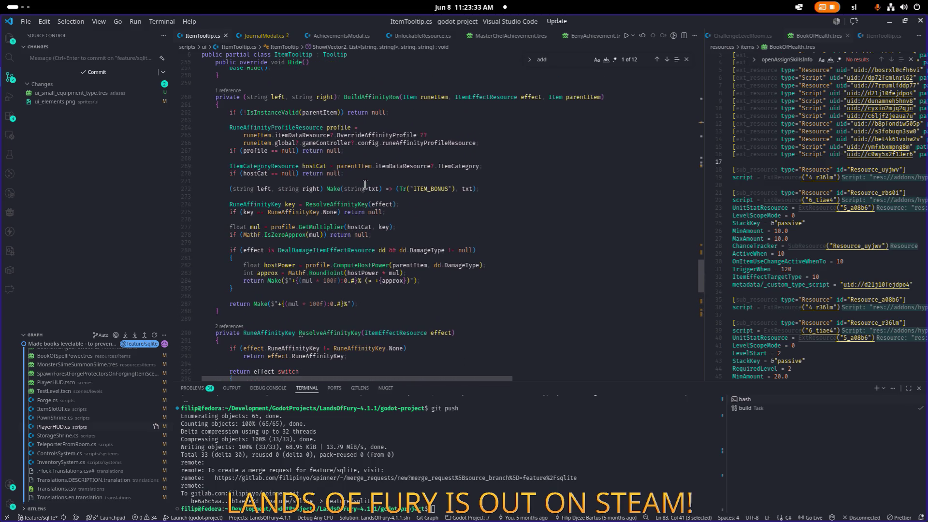
scroll(365, 184, up, 1)
scroll(365, 184, down, 3)
scroll(366, 184, down, 7)
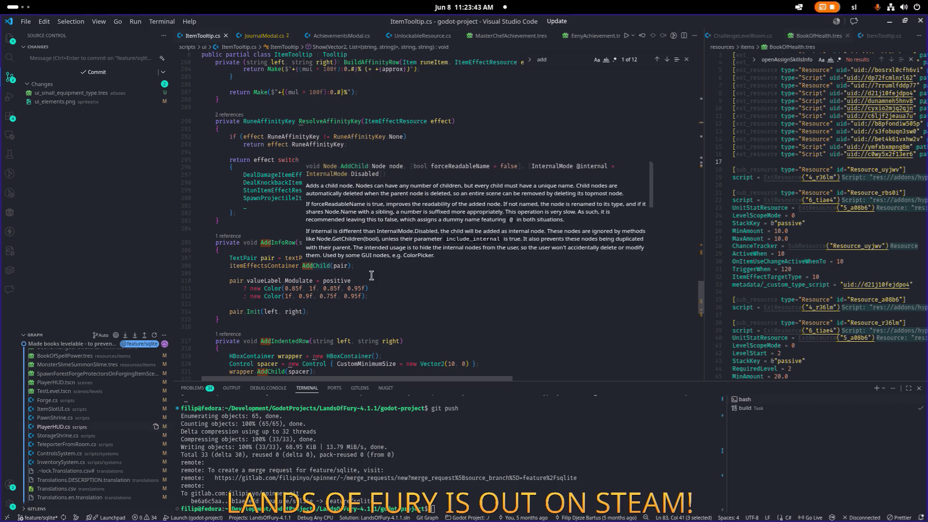
- View the TextPair class definition from AddInfoRow, then close TextPair.cs
click(352, 280)
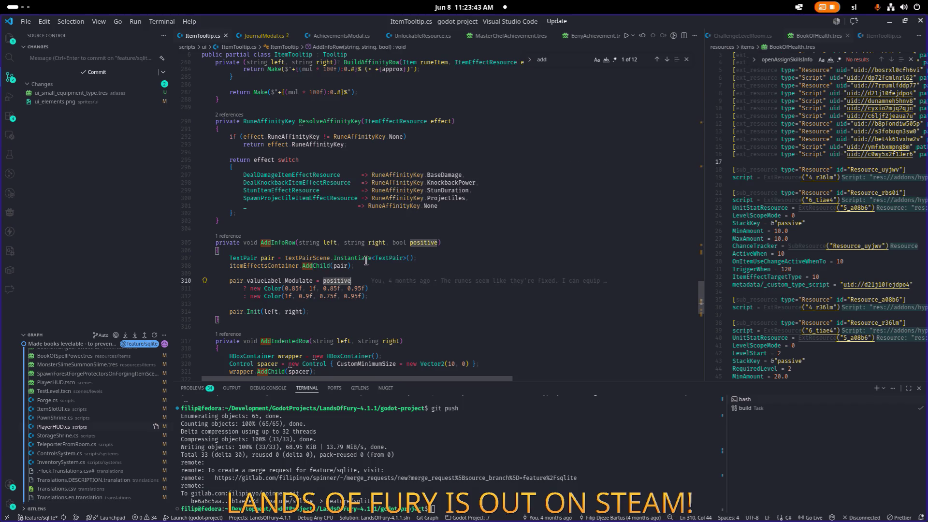
ctrl+click(250, 256)
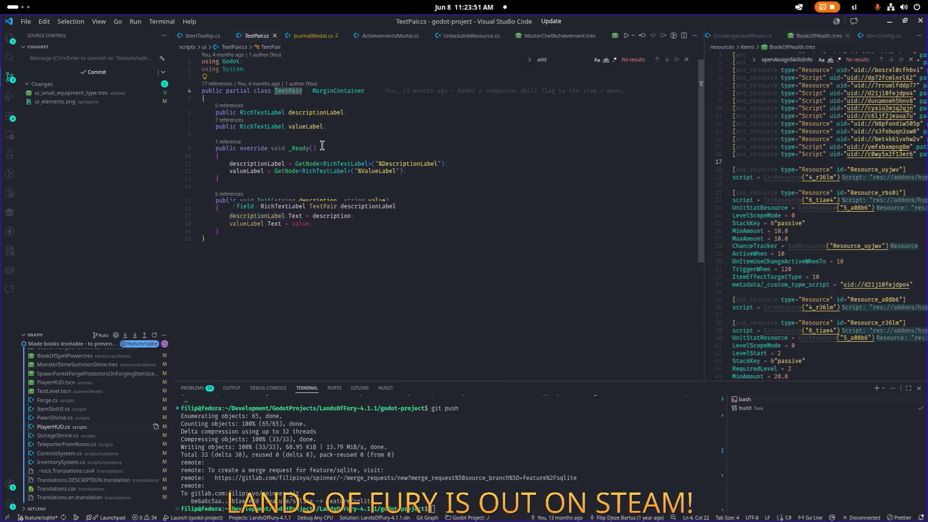
click(274, 35)
double_click(287, 242)
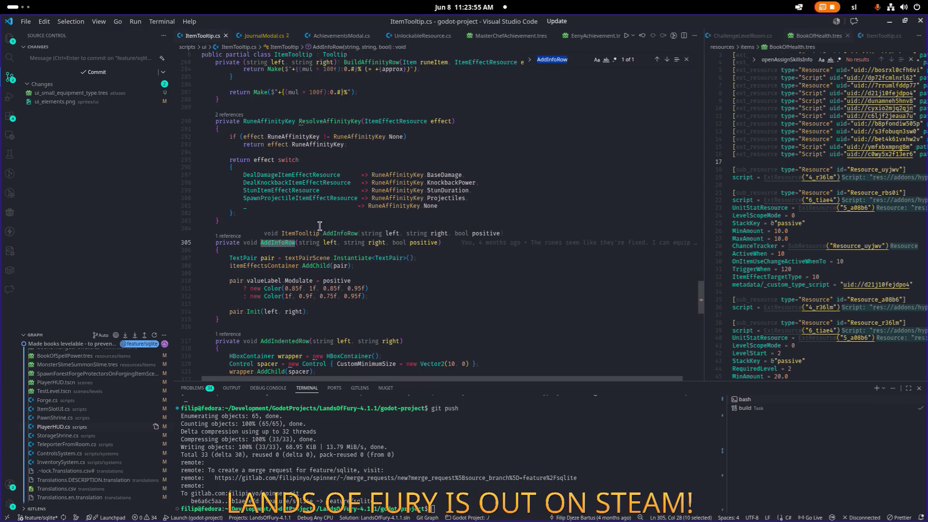
- Scroll up to the AddAffinityRowIfAny helper method
scroll(320, 225, up, 10)
scroll(320, 225, up, 4)
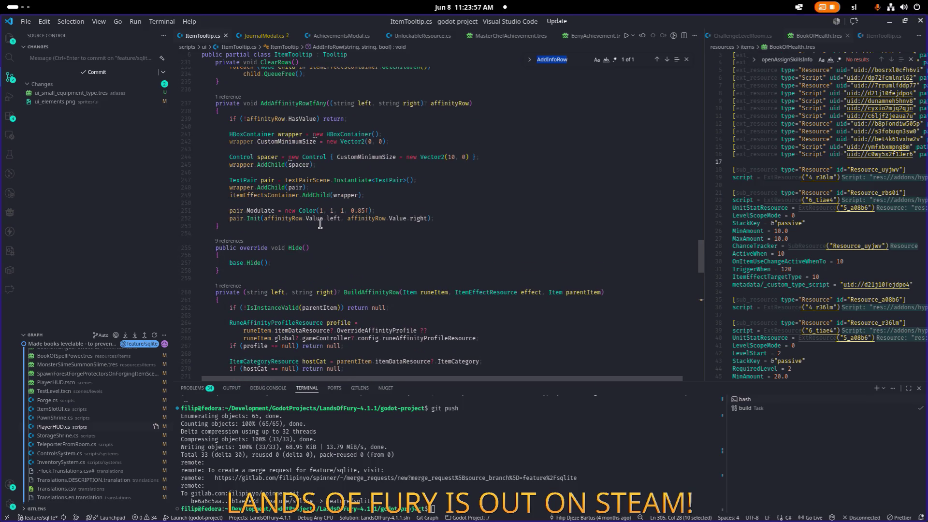
scroll(330, 210, up, 1)
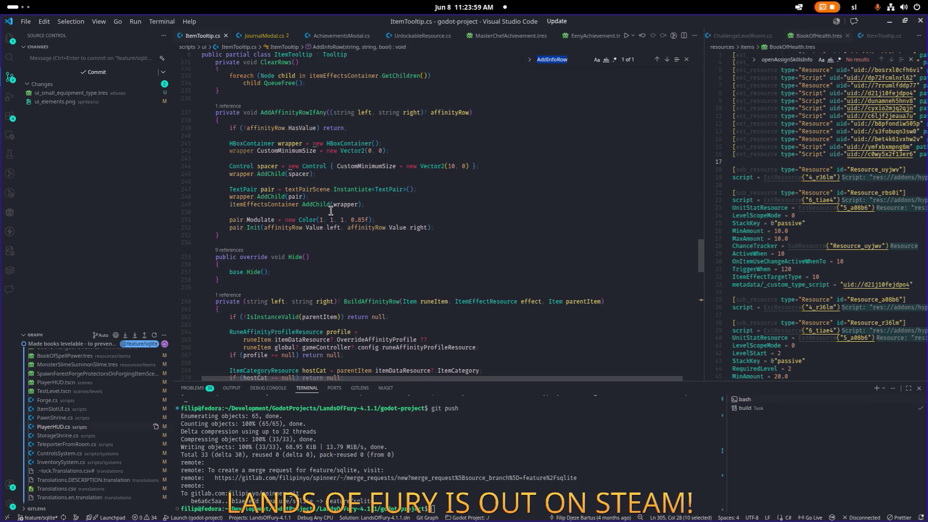
scroll(330, 211, up, 1)
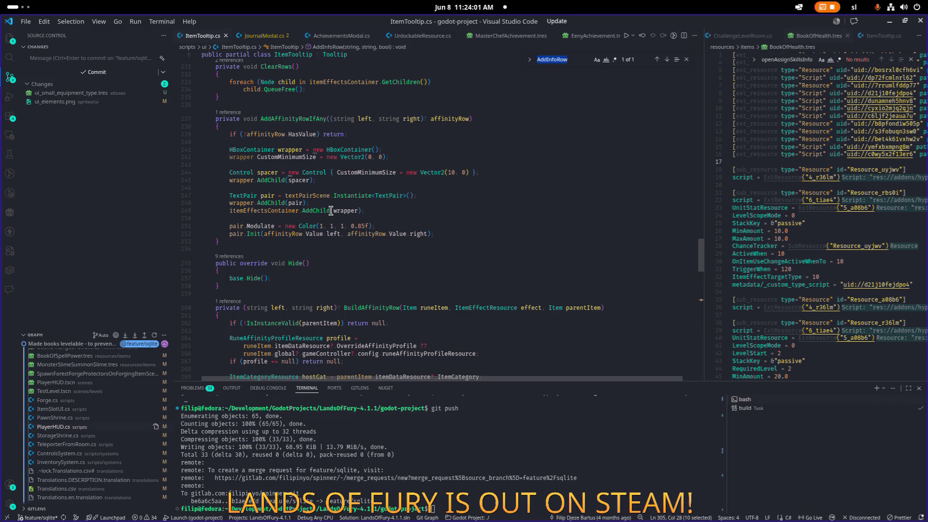
scroll(330, 211, down, 5)
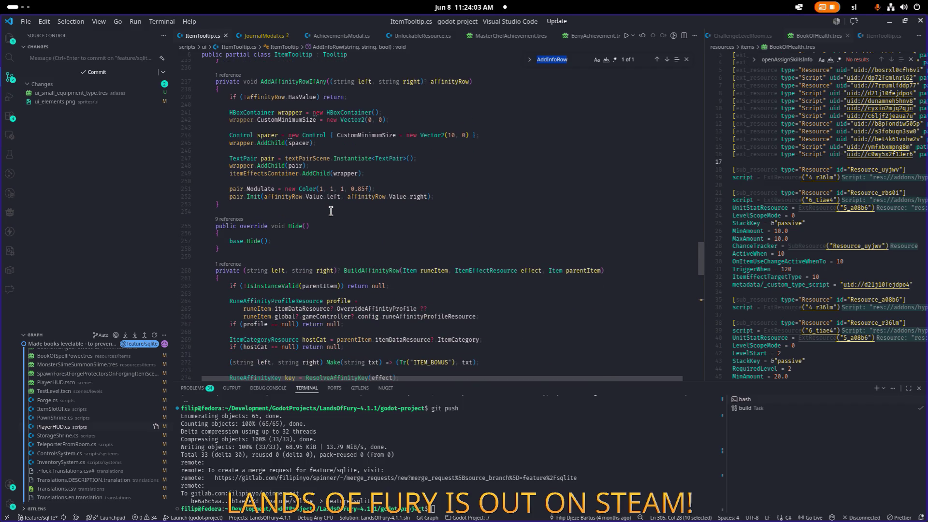
scroll(330, 211, up, 7)
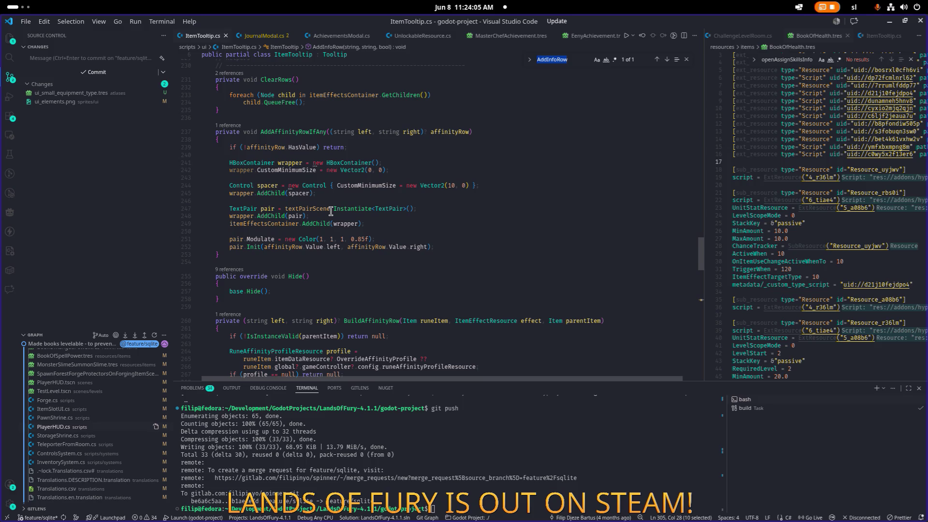
scroll(330, 211, up, 1)
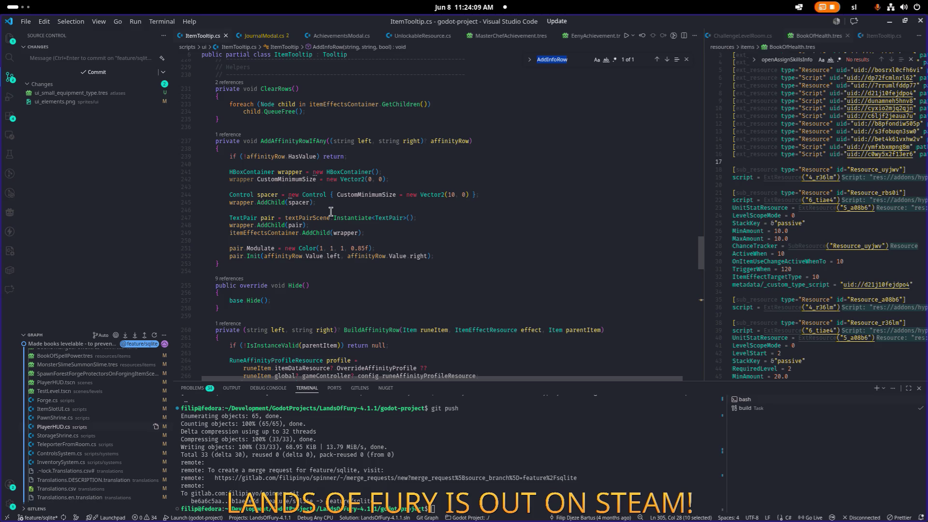
mouse_move(306, 143)
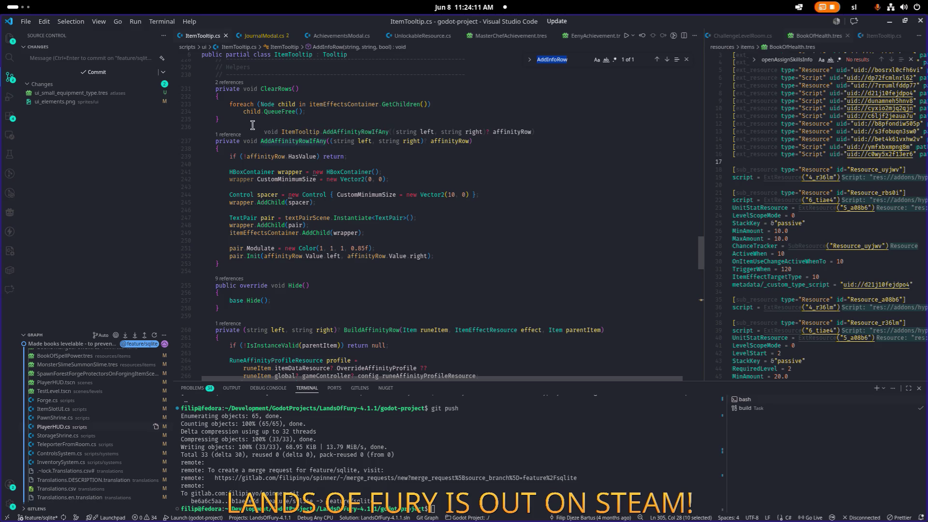
click(288, 141)
- Peek AddAffinityRowIfAny's single call inside ShowResolved, then close the preview
click(240, 135)
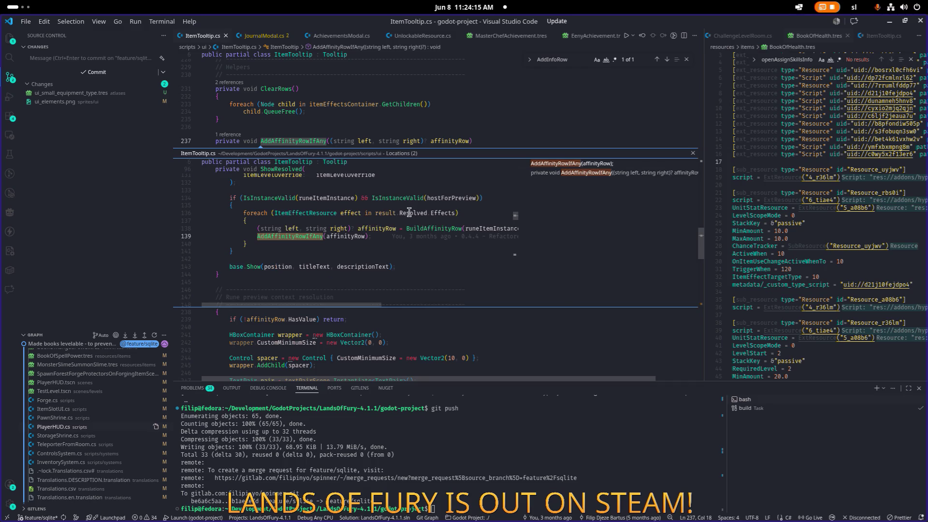
scroll(408, 212, up, 2)
scroll(409, 212, down, 1)
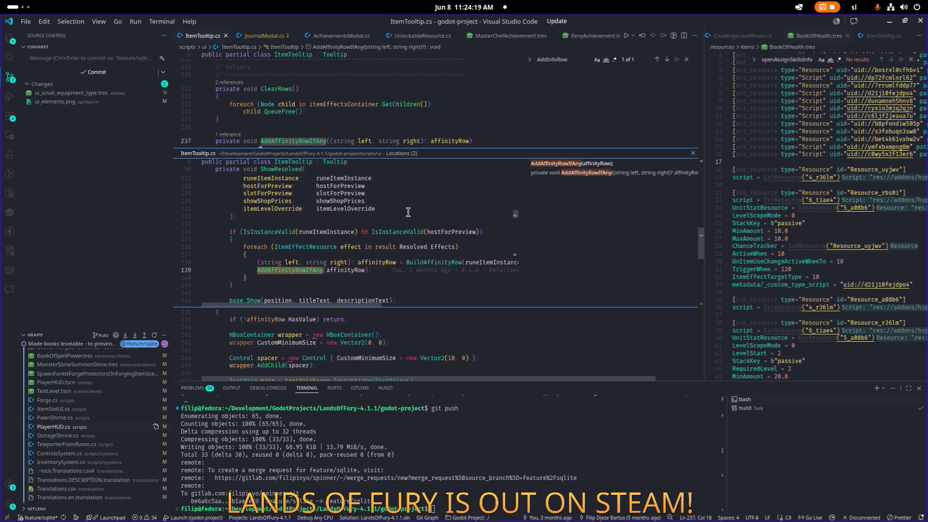
scroll(314, 244, up, 8)
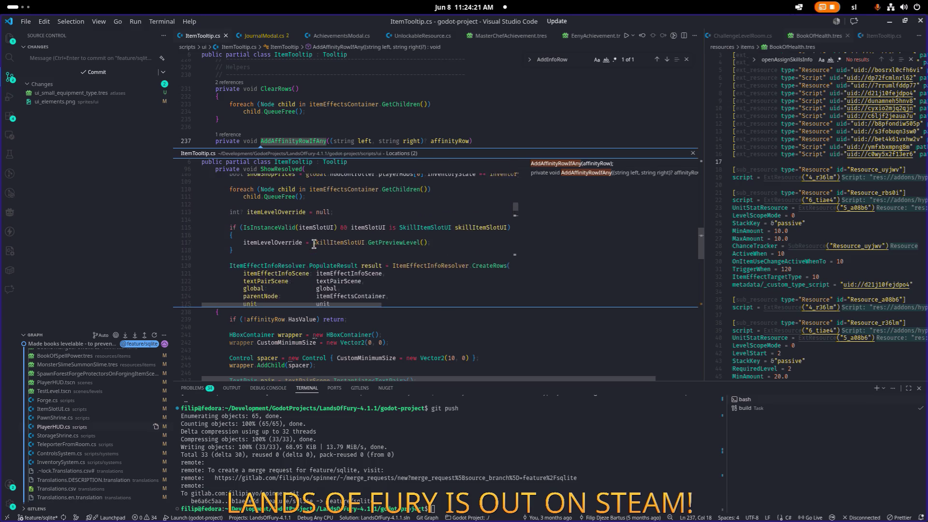
scroll(314, 244, down, 4)
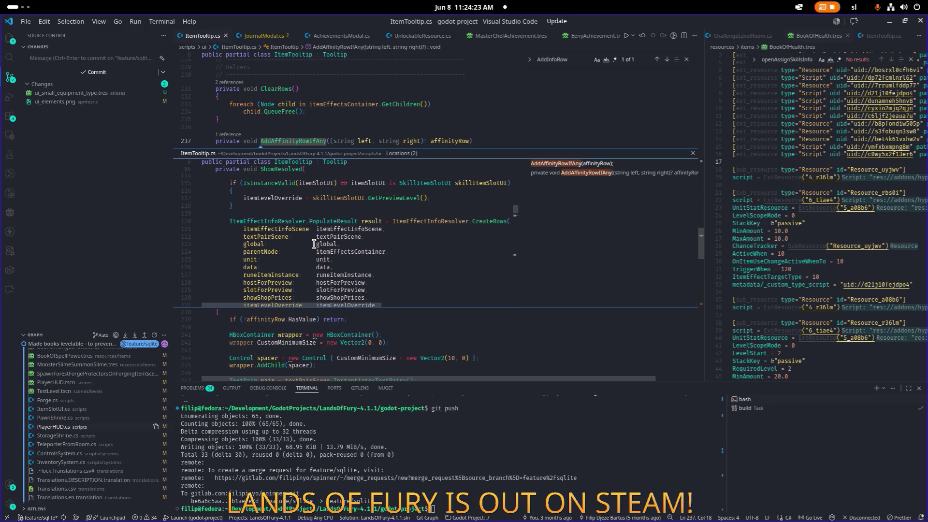
scroll(314, 244, down, 1)
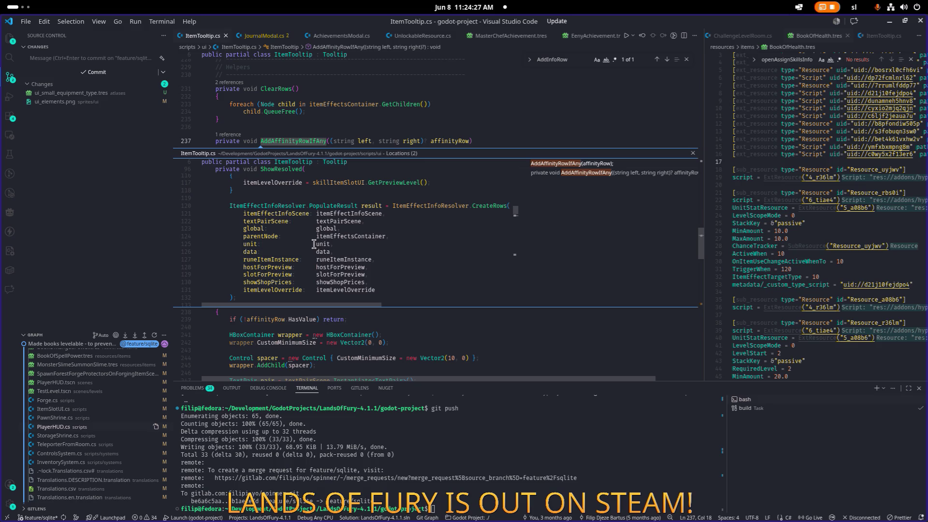
scroll(314, 244, down, 3)
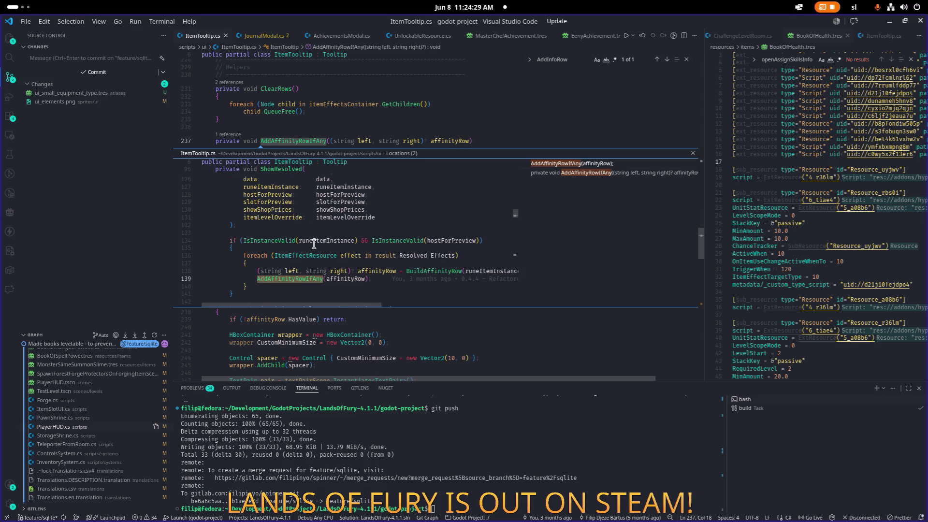
scroll(313, 244, down, 1)
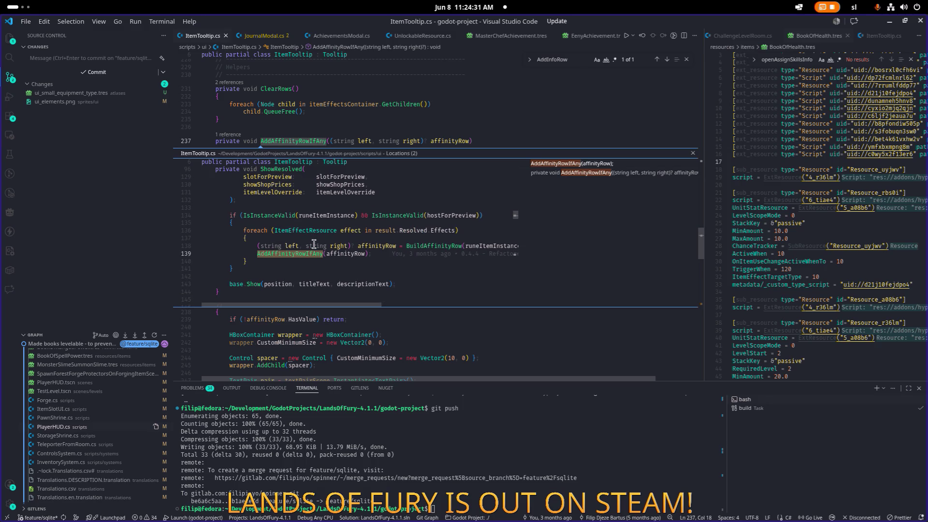
scroll(314, 244, up, 2)
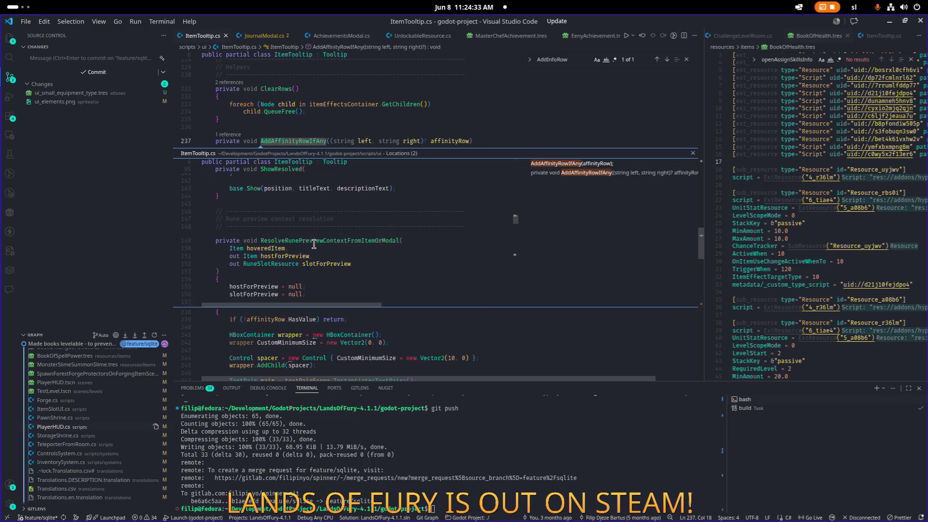
key(Escape)
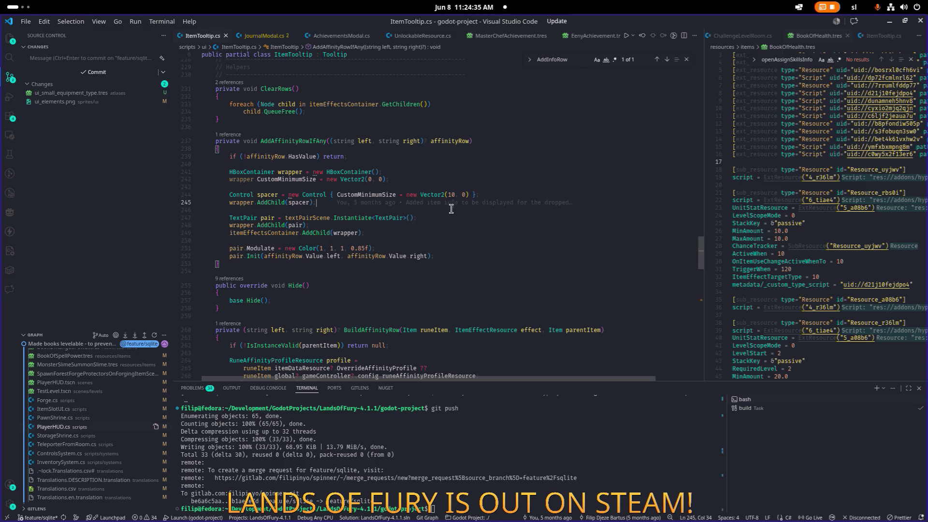
click(421, 241)
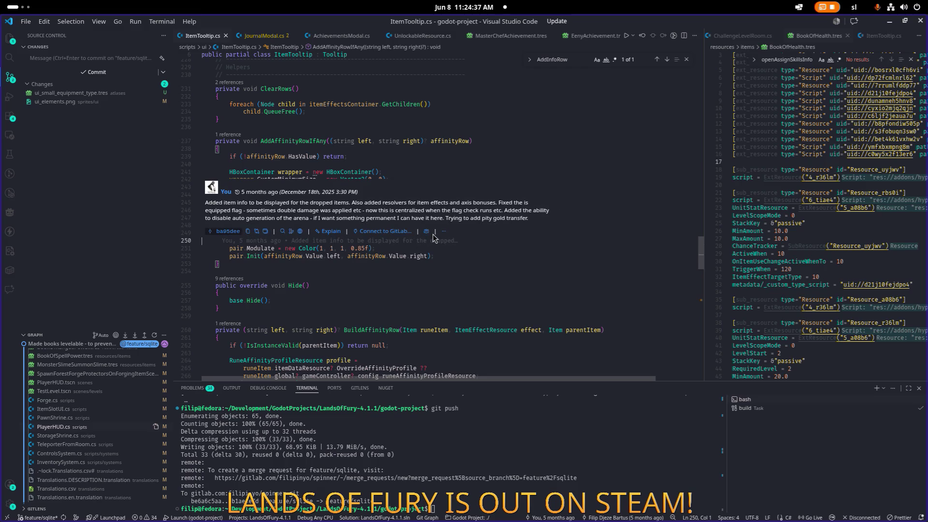
key(alt+Tab)
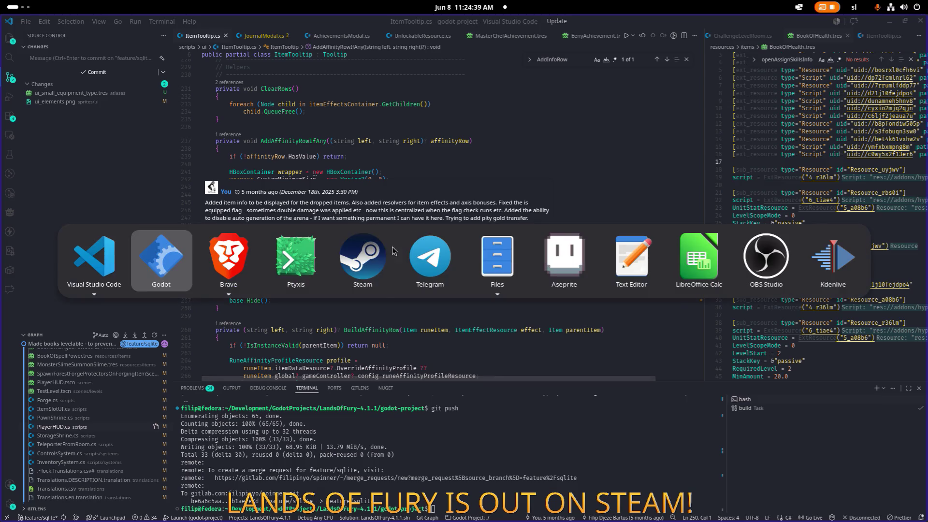
- Build and run the project from Godot, then return to Visual Studio Code
key(alt+shift+Tab)
key(alt+shift+Tab)
key(alt+shift+Tab)
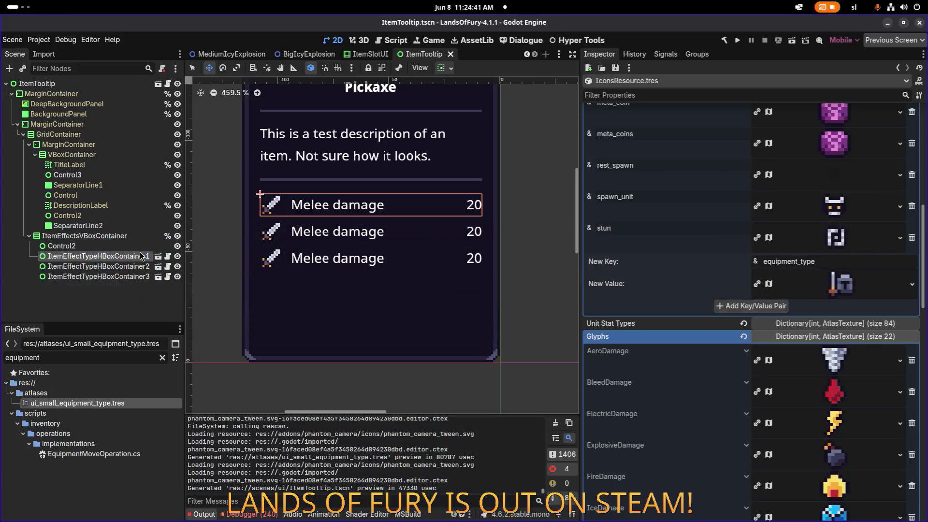
key(alt+Tab)
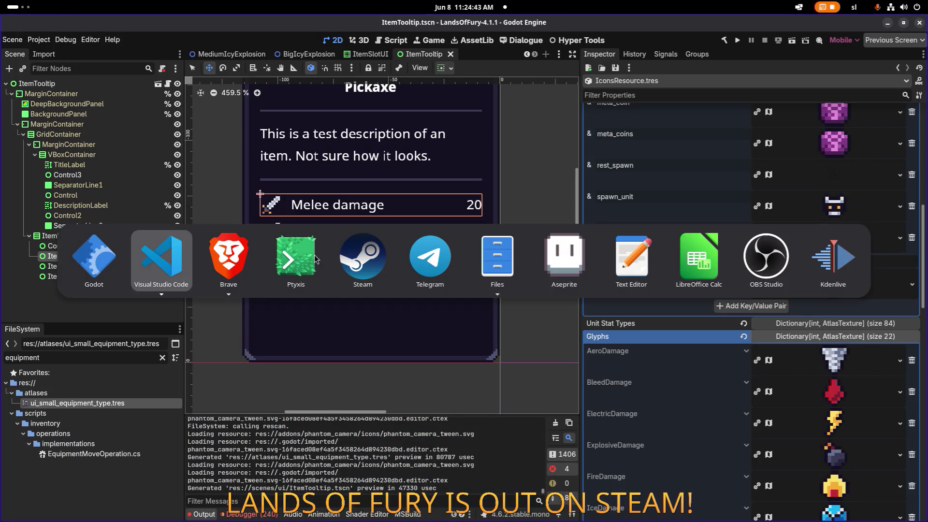
key(Escape)
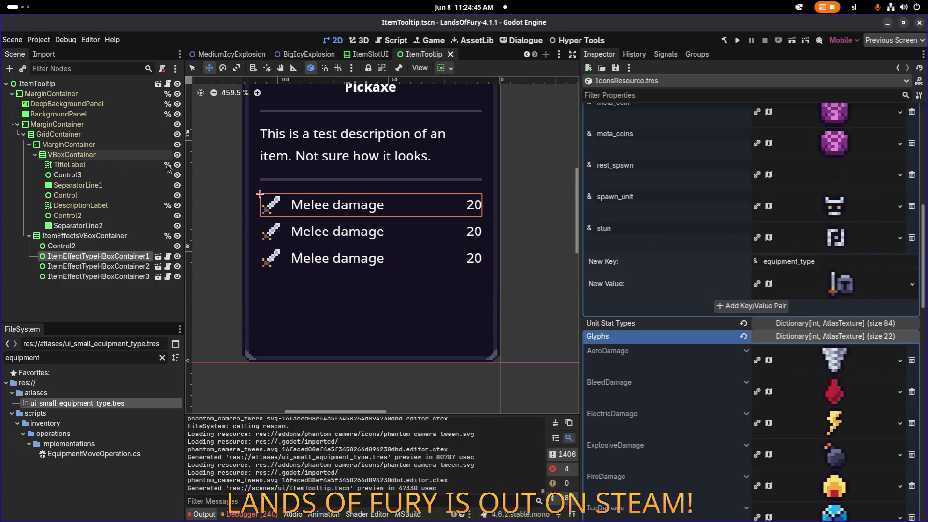
key(alt+Tab)
key(Escape)
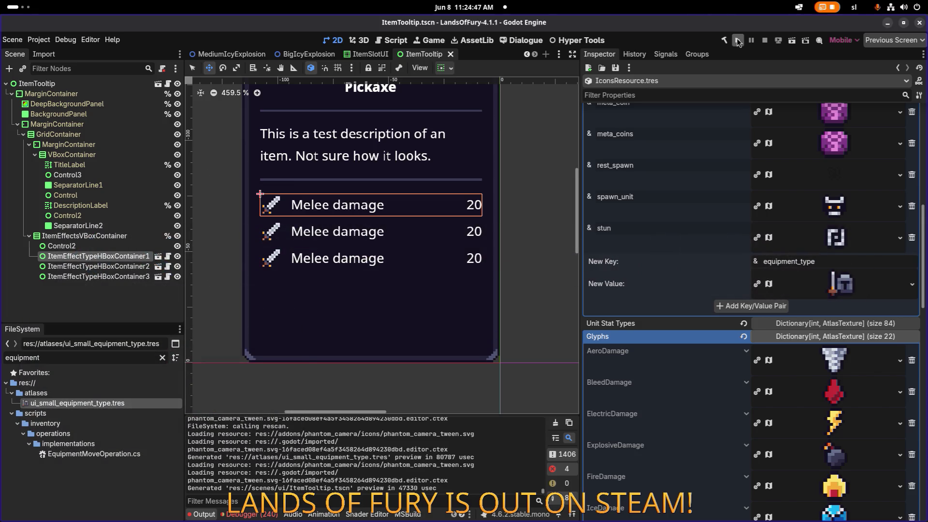
click(737, 40)
key(alt+Tab)
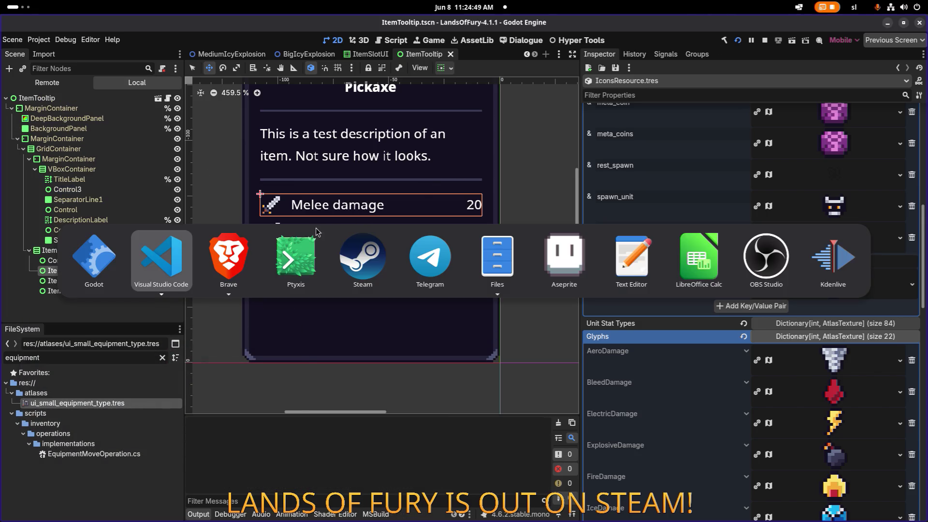
click(163, 267)
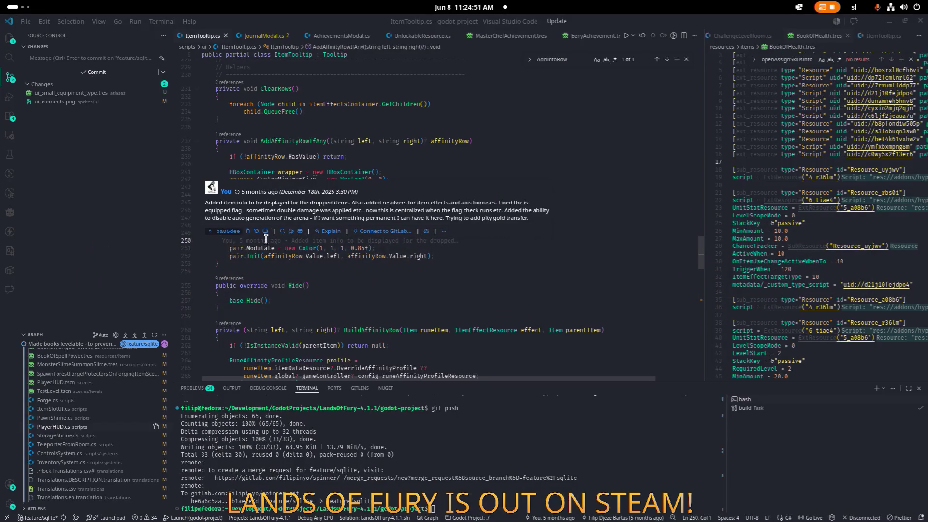
- Search ItemTooltip.cs for AddAffinityRowIfAny and find its call at the end of the effects loop
click(430, 141)
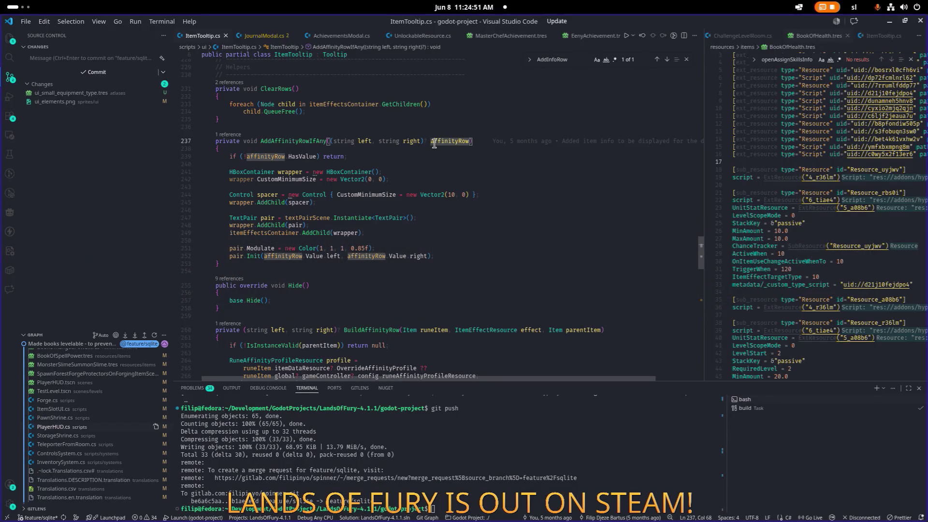
double_click(295, 141)
key(ctrl+f)
key(Return)
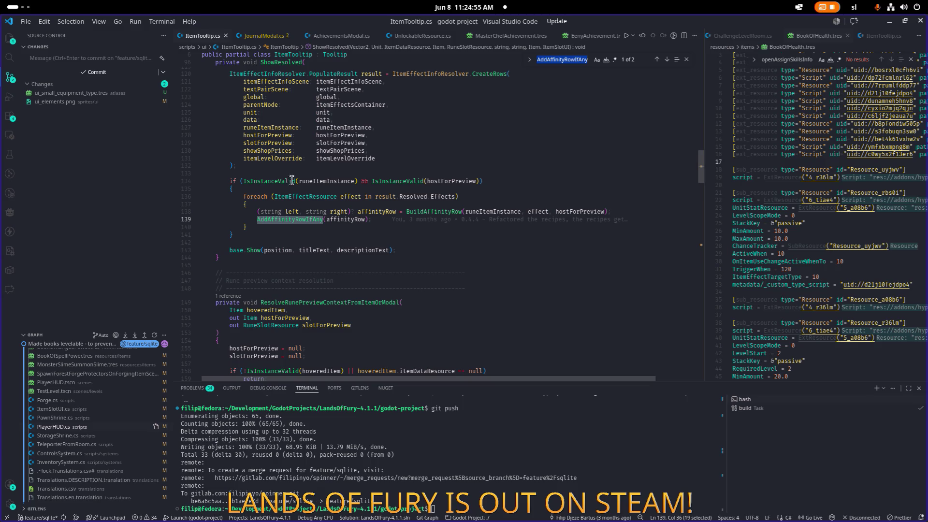
click(364, 249)
click(302, 230)
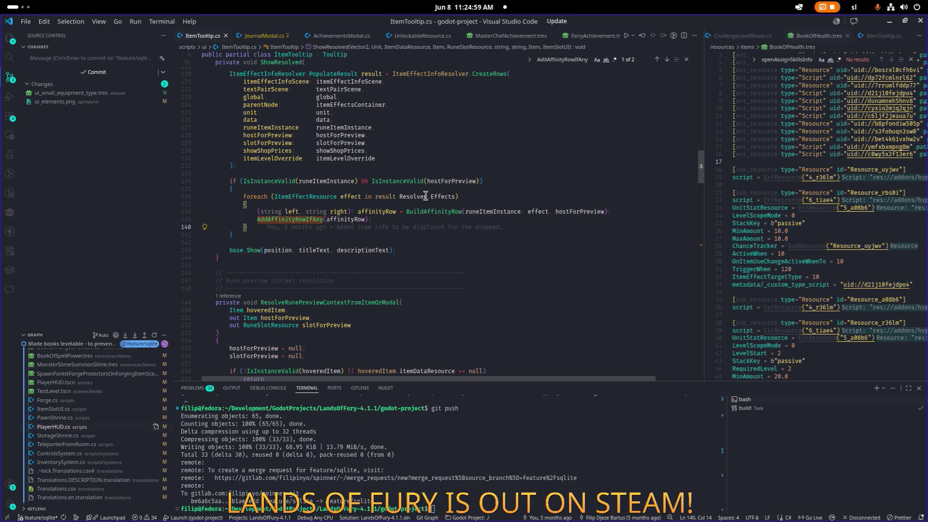
- Inspect the runeItemInstance argument and the resolved Effects list near the BuildAffinityRow call
click(441, 183)
double_click(322, 181)
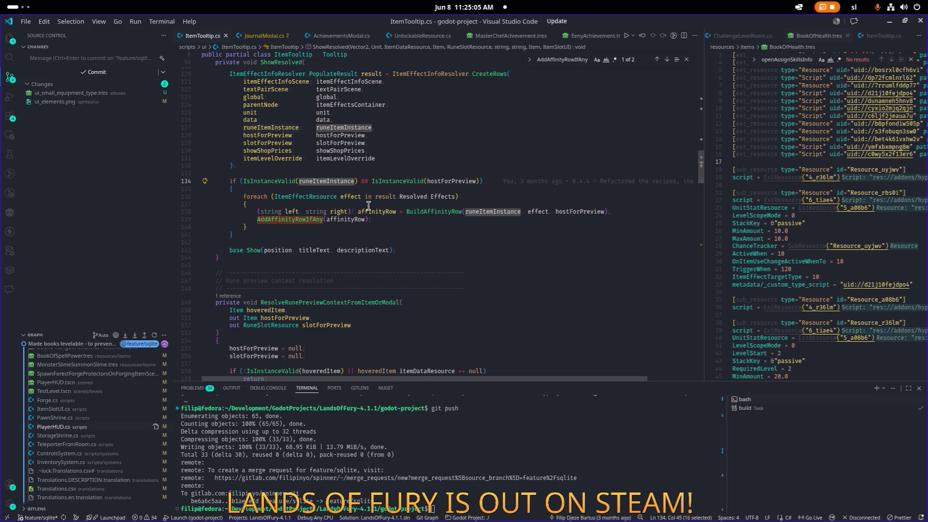
click(511, 236)
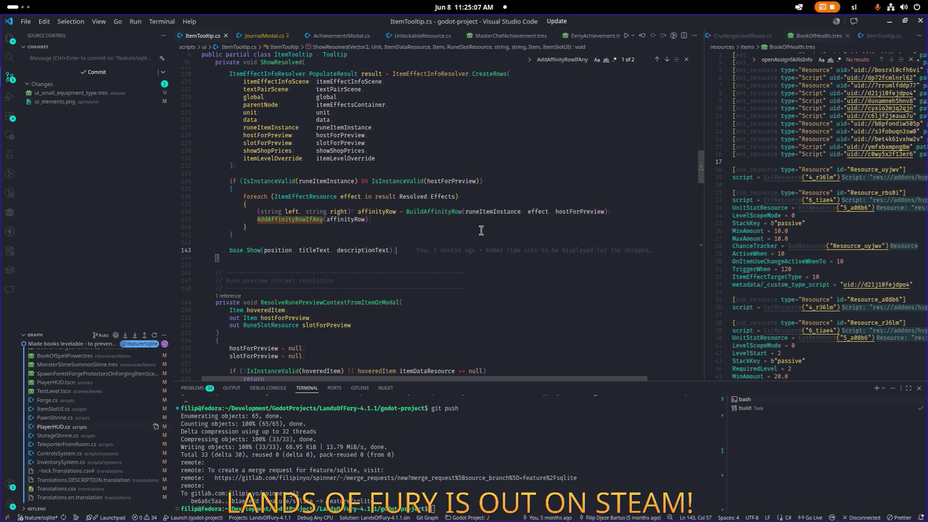
double_click(438, 196)
mouse_move(445, 197)
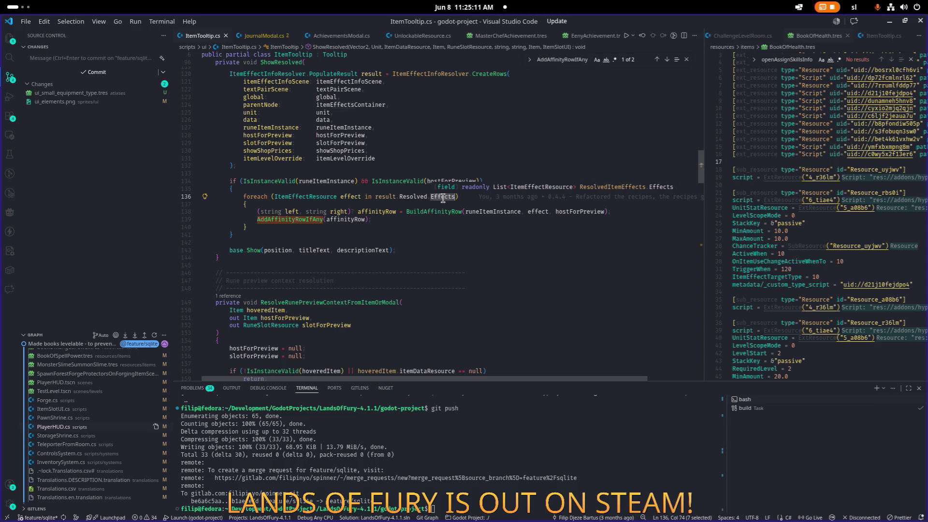
click(330, 211)
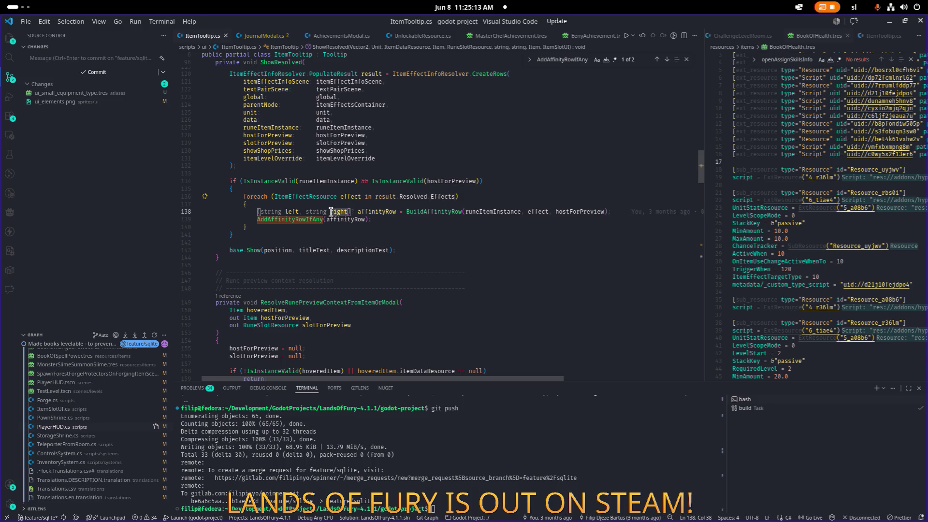
scroll(330, 212, up, 3)
scroll(331, 211, down, 3)
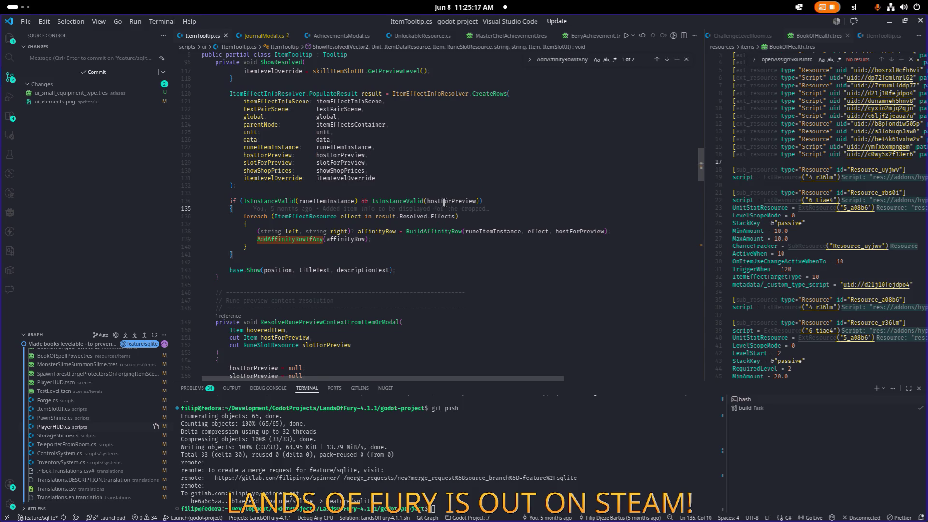
- Trace result and itemLevelOverride in ShowResolved, then widen the BookOfHealth.tres pane at line 24
ctrl+click(407, 216)
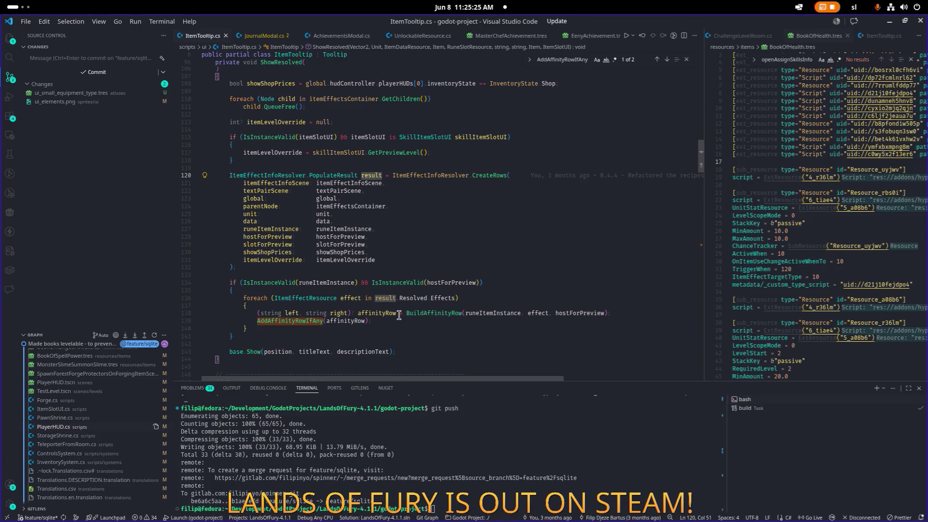
click(327, 261)
click(316, 275)
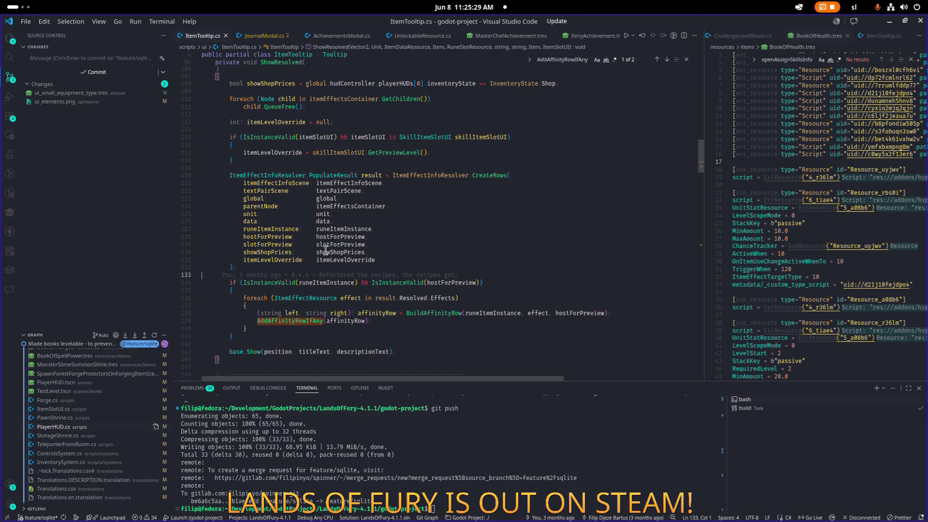
mouse_move(270, 156)
double_click(296, 154)
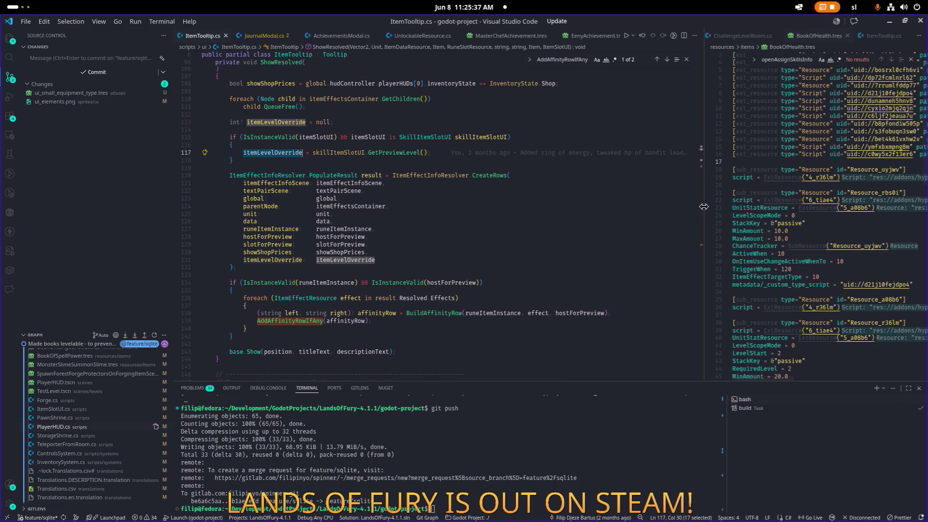
drag(703, 206, 574, 207)
click(724, 215)
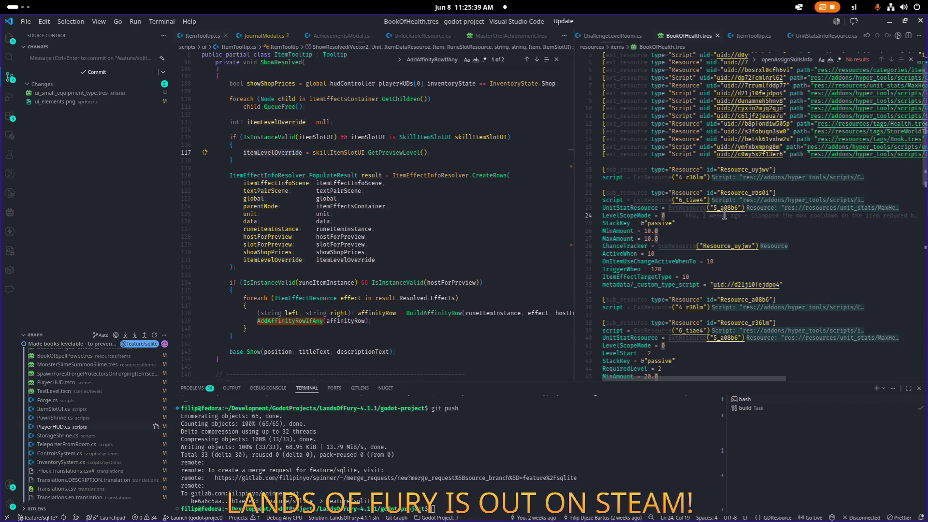
- Open ItemEffectInfo.cs and then ItemEffectInfoResolver.cs by file name
key(ctrl+p)
text(itemeffein)
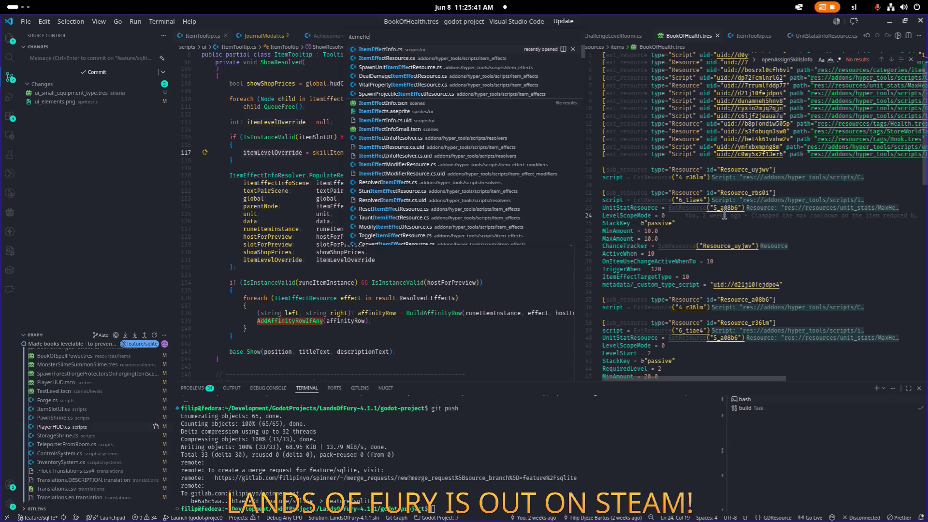
key(Return)
key(ctrl+p)
text(itemeffeinfo)
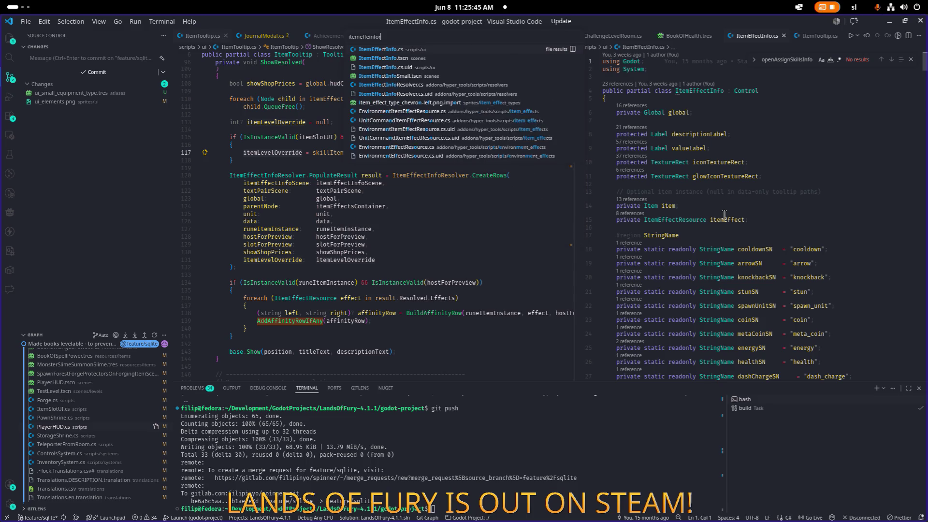
text(r)
key(Return)
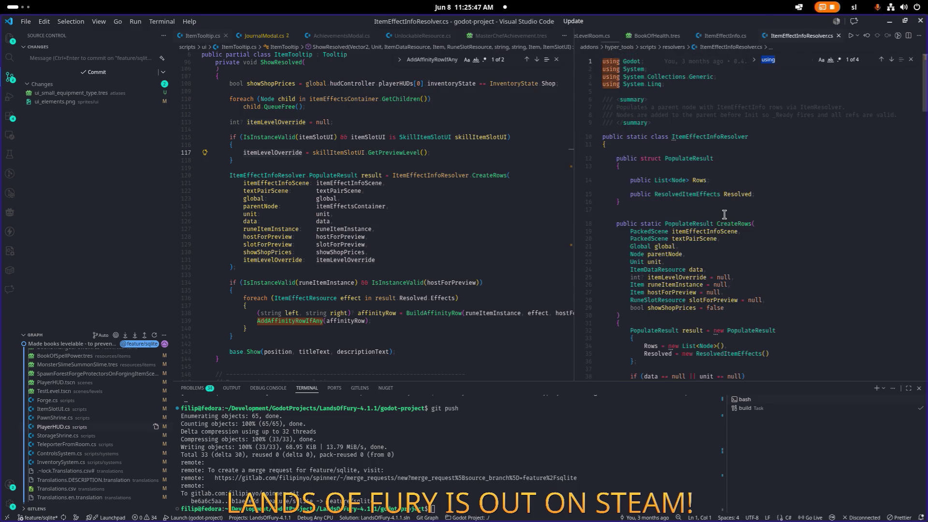
- Search the resolver for 'create' to locate the CreateRows method
key(ctrl+f)
text(create)
scroll(724, 215, down, 8)
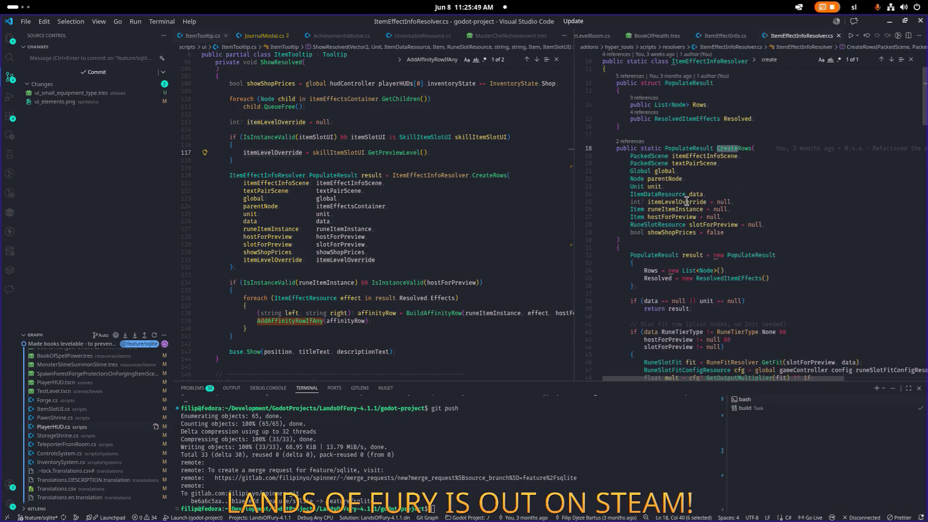
scroll(699, 235, down, 4)
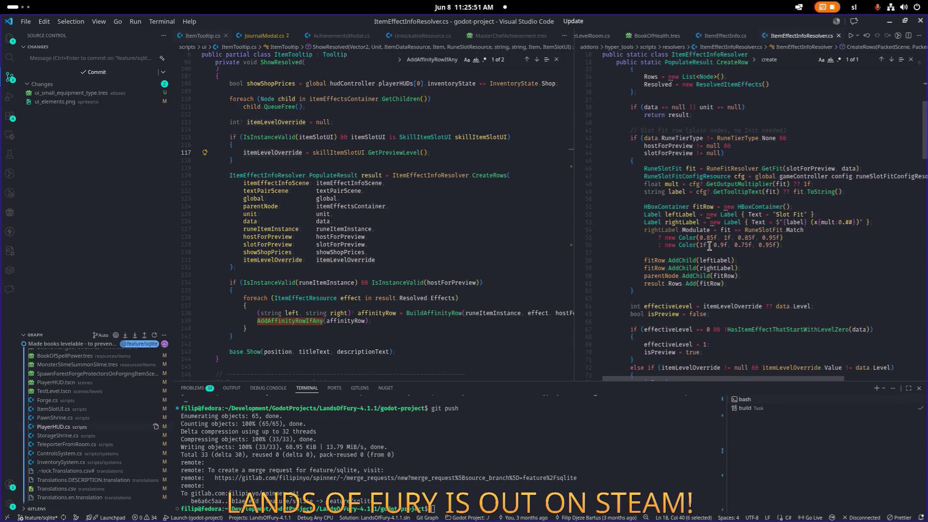
drag(572, 172, 540, 171)
scroll(778, 183, up, 3)
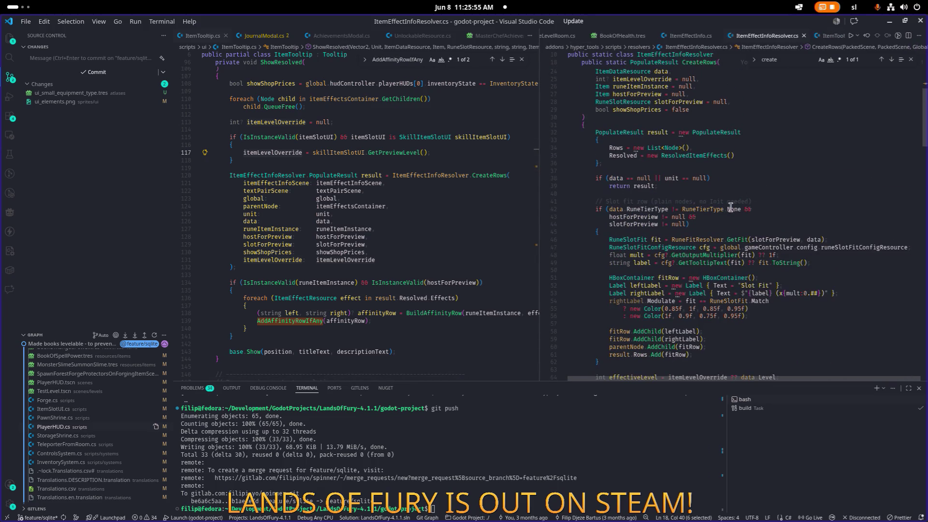
scroll(734, 193, down, 4)
scroll(733, 193, down, 1)
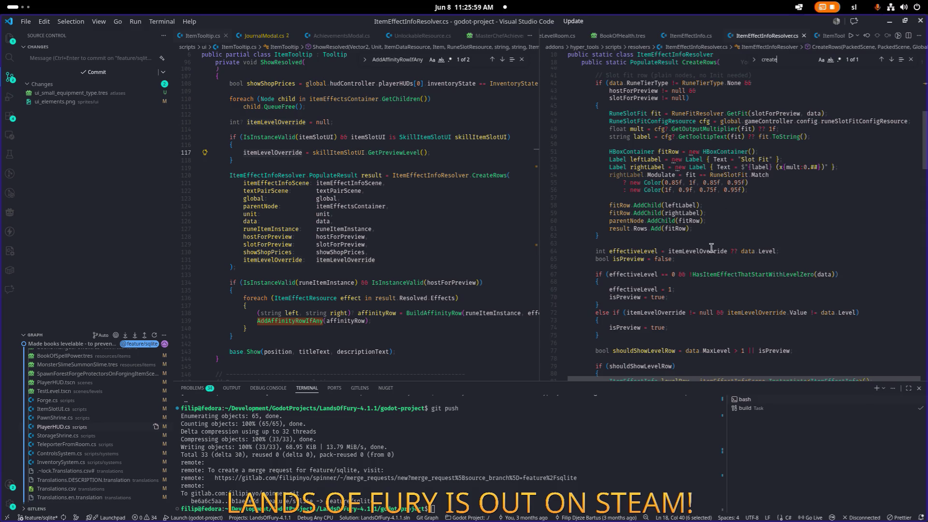
scroll(706, 247, down, 2)
scroll(706, 246, up, 7)
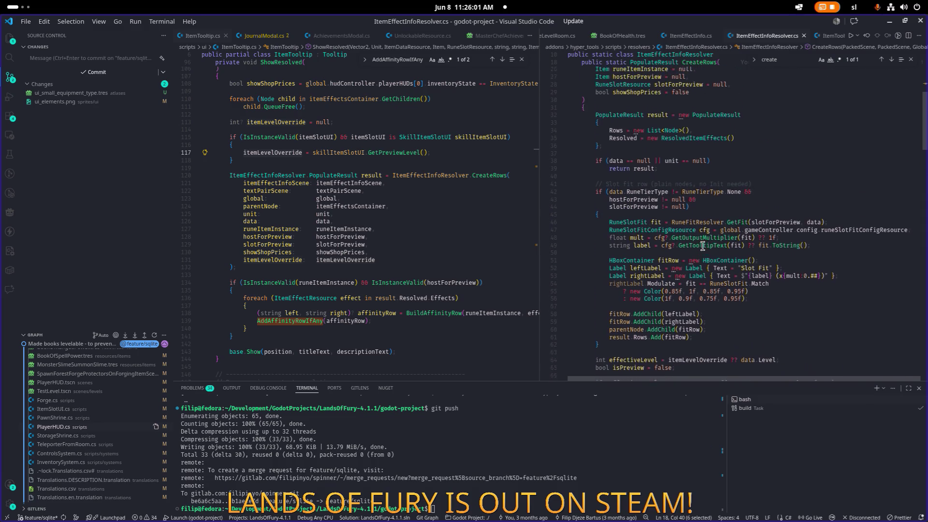
scroll(693, 195, down, 4)
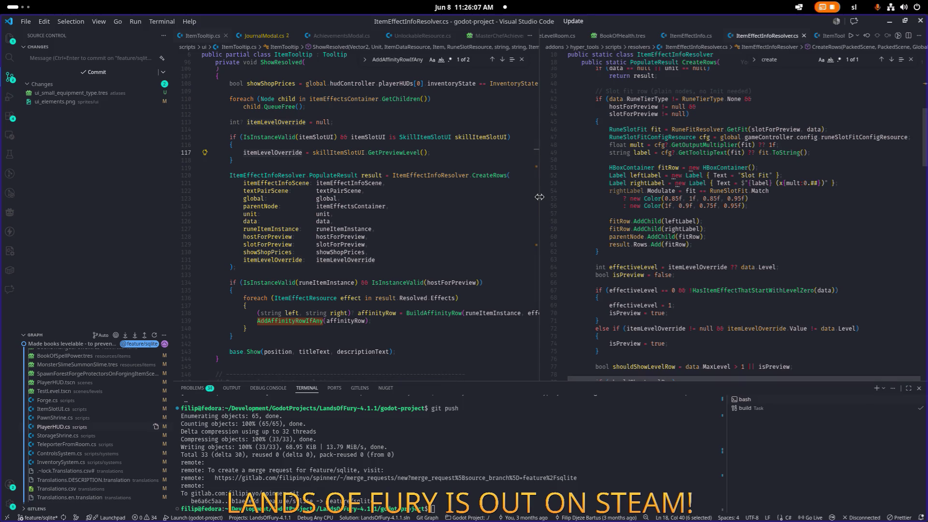
- Widen the resolver pane and review the isPreview and shouldShowLevelRow logic in CreateRows
drag(539, 199, 423, 186)
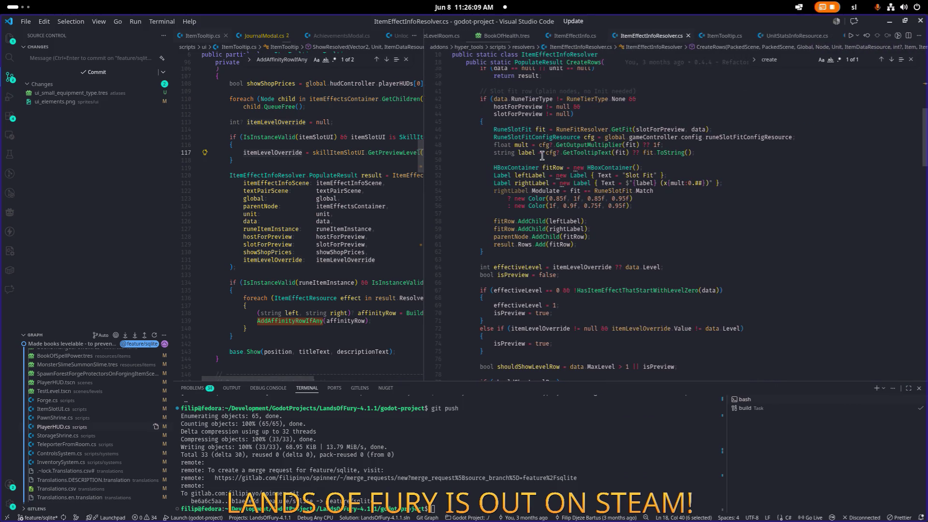
scroll(553, 154, down, 3)
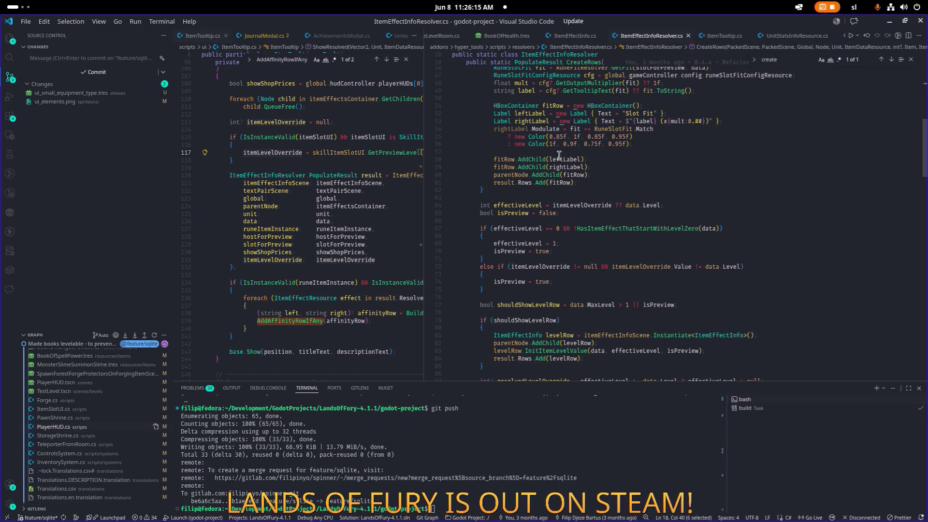
double_click(520, 251)
scroll(533, 241, down, 2)
scroll(533, 240, down, 4)
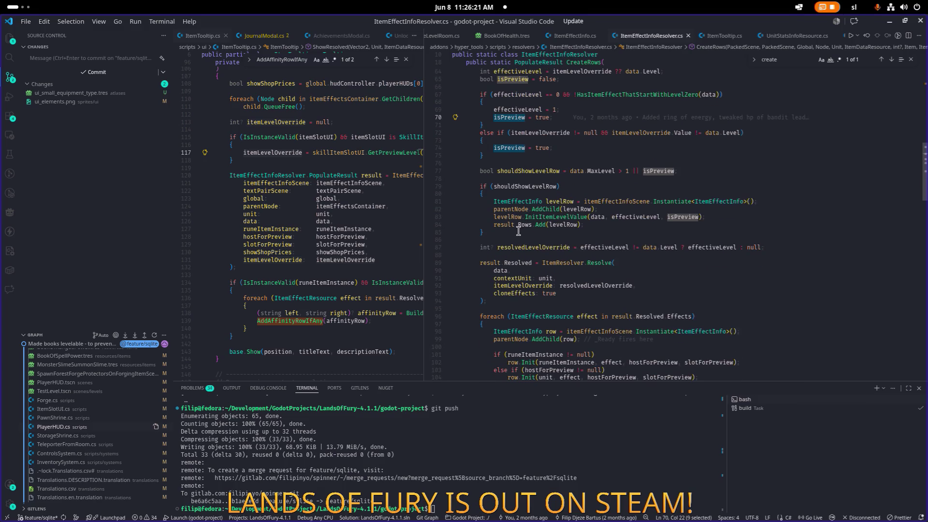
click(722, 172)
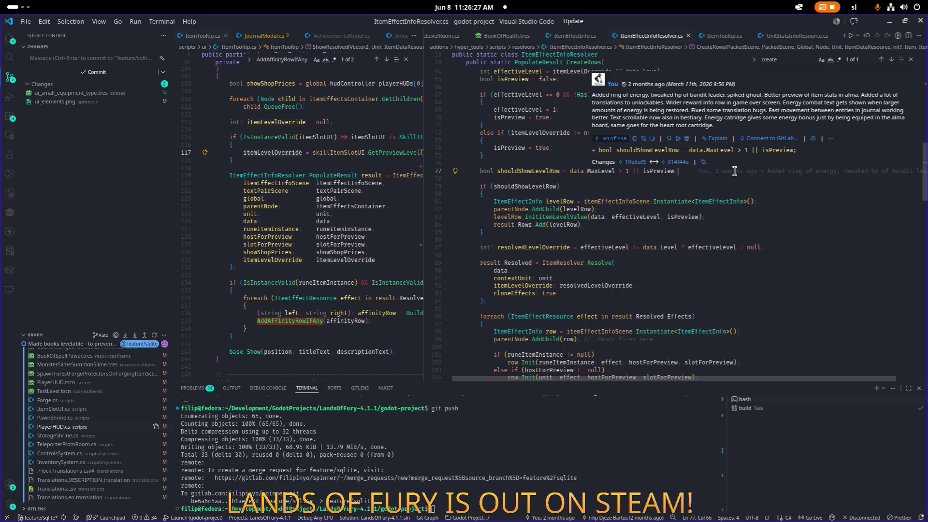
- Below shouldShowLevelRow, add the comment '// Show the item equipment category' and an empty if () { } block
key(Return)
key(Return)
key(Return)
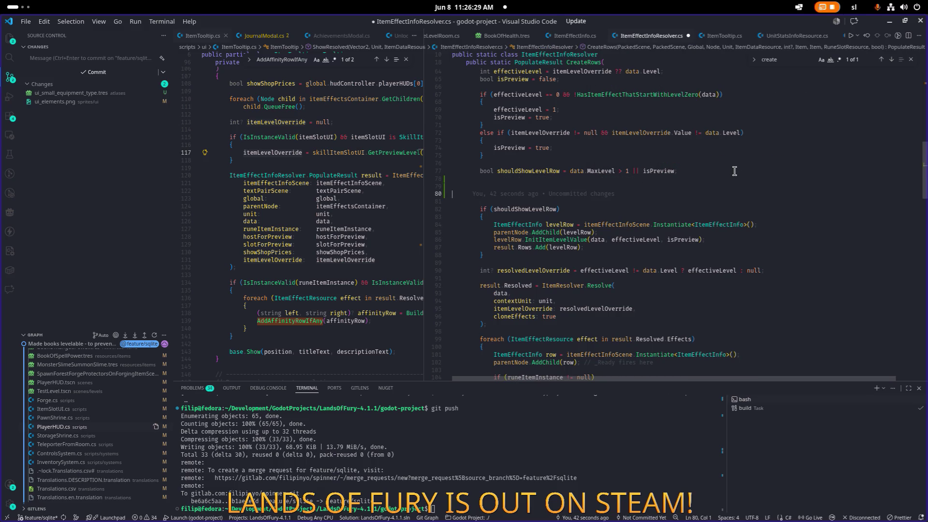
key(ctrl+shift+Return)
text(// Show the item e)
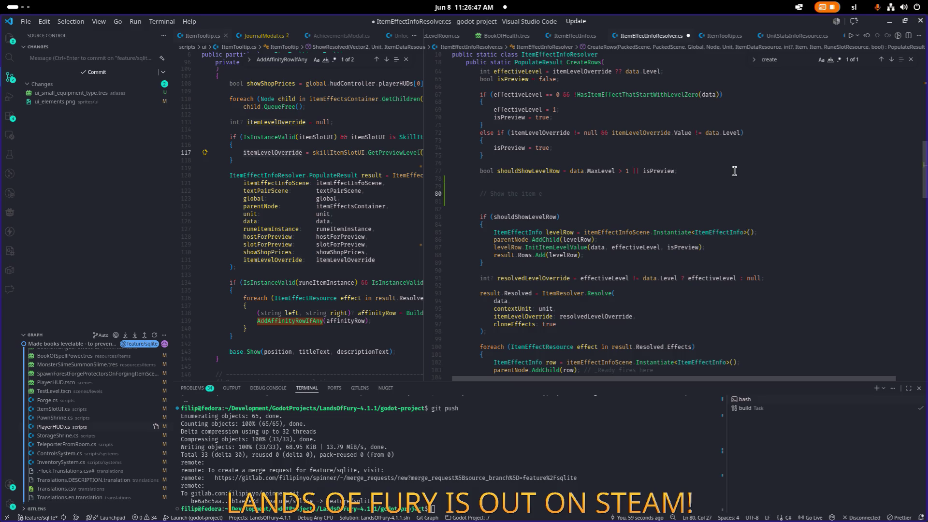
text(quipment category)
key(Return)
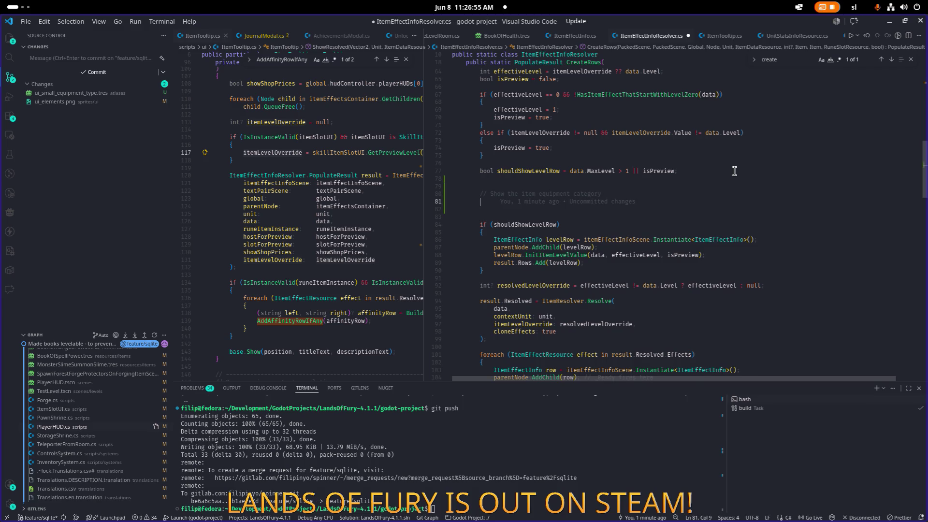
text(if()
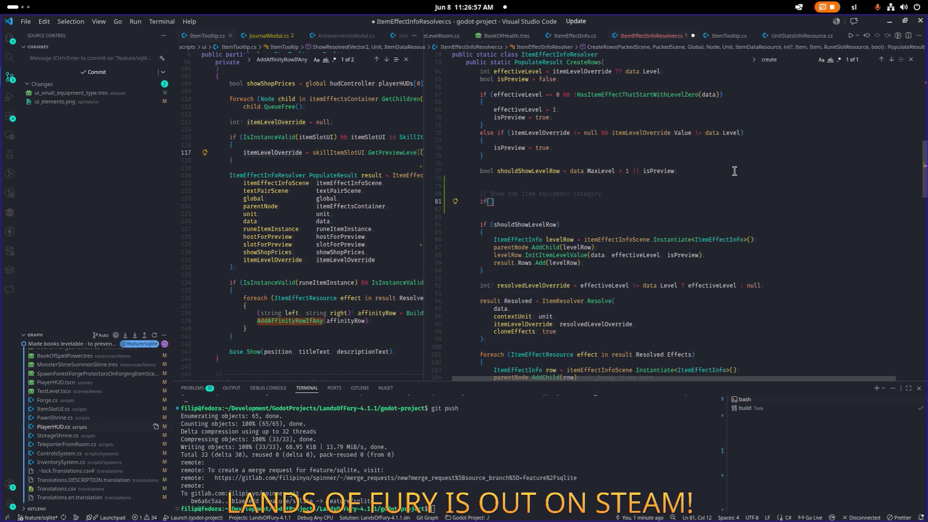
key(End)
key(Return)
text({)
key(Return)
key(Down)
key(Down)
key(Down)
key(Up)
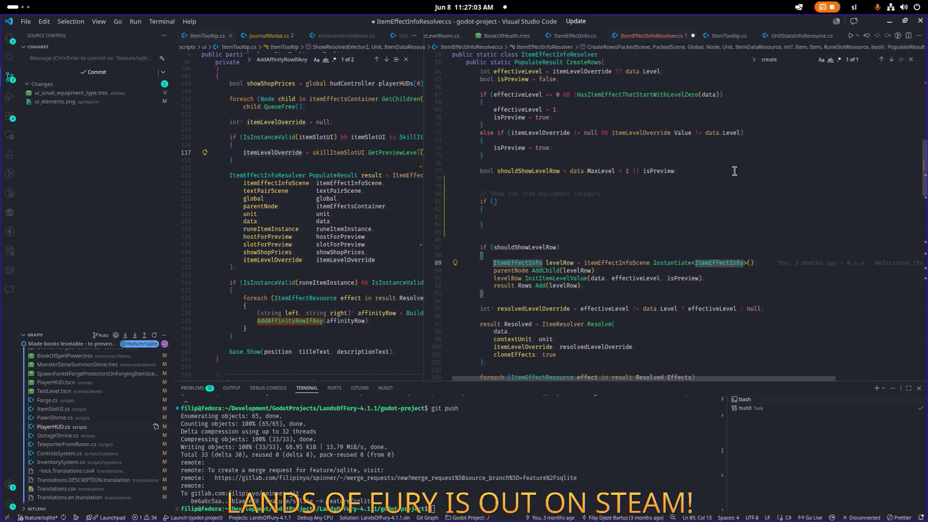
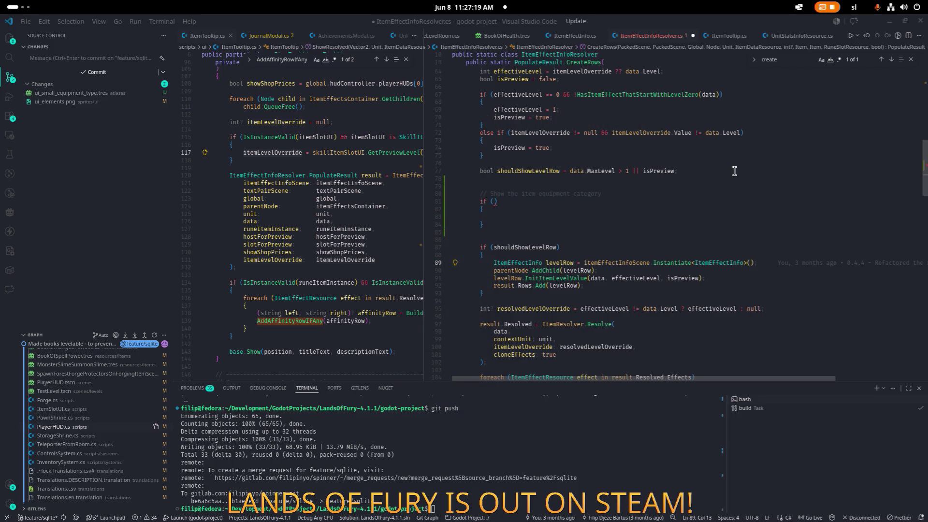
- Review the resolver's level-row code and glance at the browser's game UI references
scroll(379, 142, up, 1)
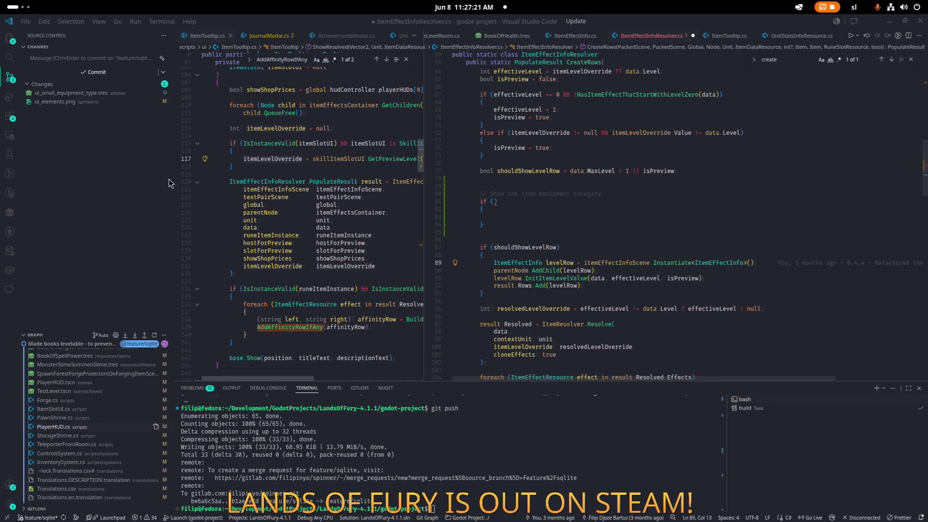
click(493, 262)
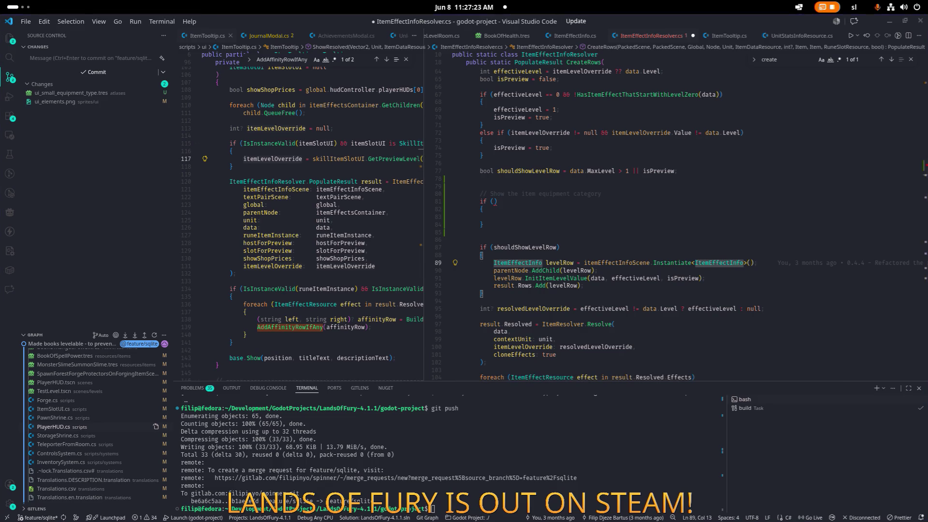
key(alt+Tab)
key(alt+Tab)
key(alt+Tab)
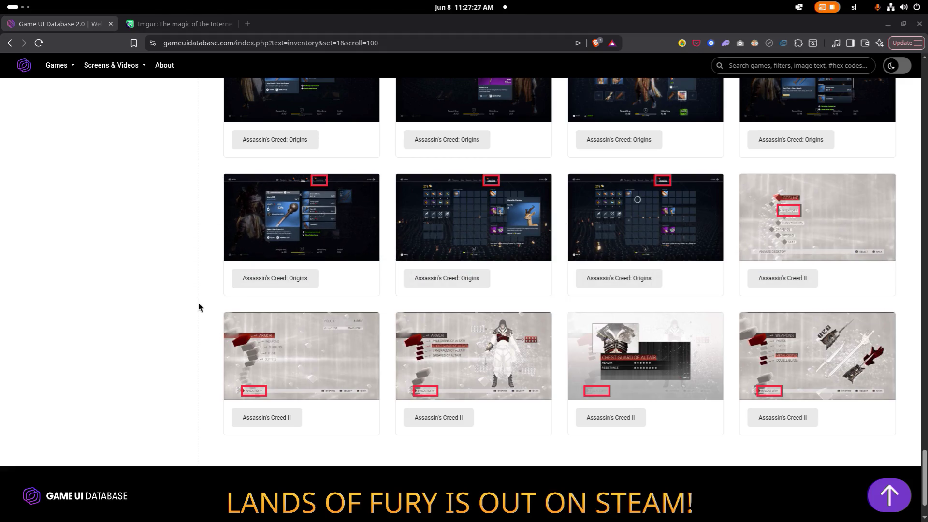
key(alt+Tab)
key(alt+Tab)
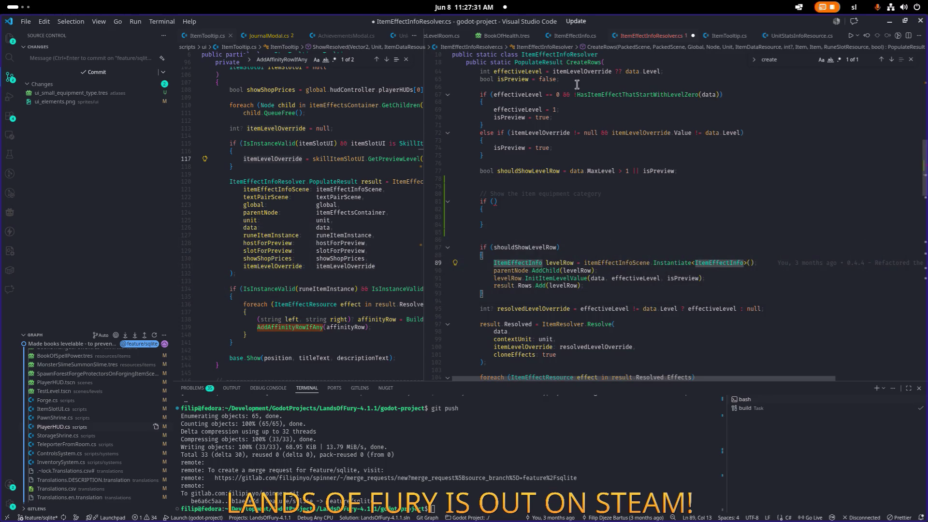
click(902, 7)
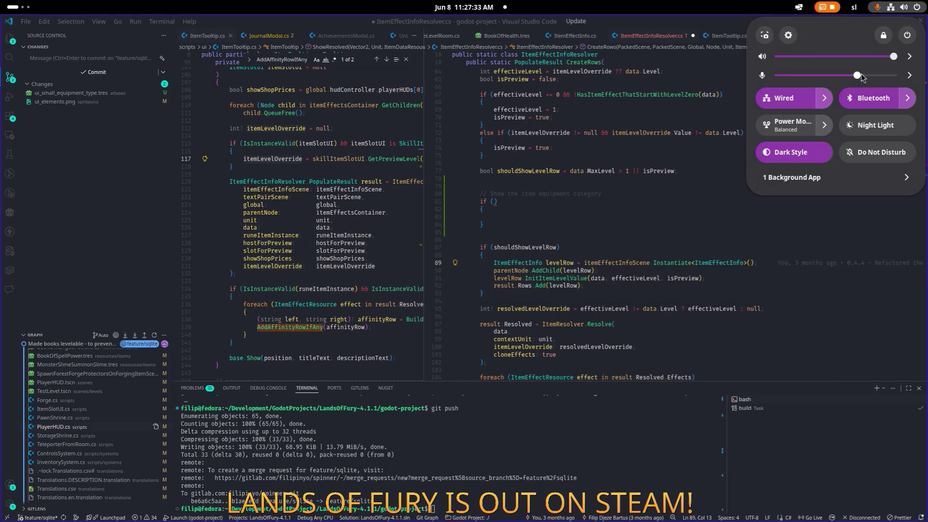
click(708, 276)
- Jump from the level-row call to the InitItemLevelValue definition in ItemEffectInfo.cs
click(589, 201)
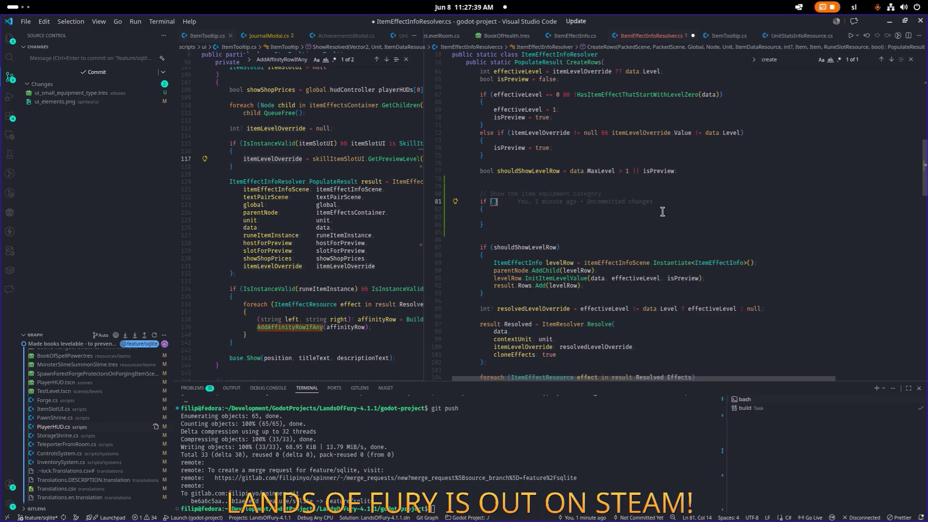
scroll(654, 213, down, 3)
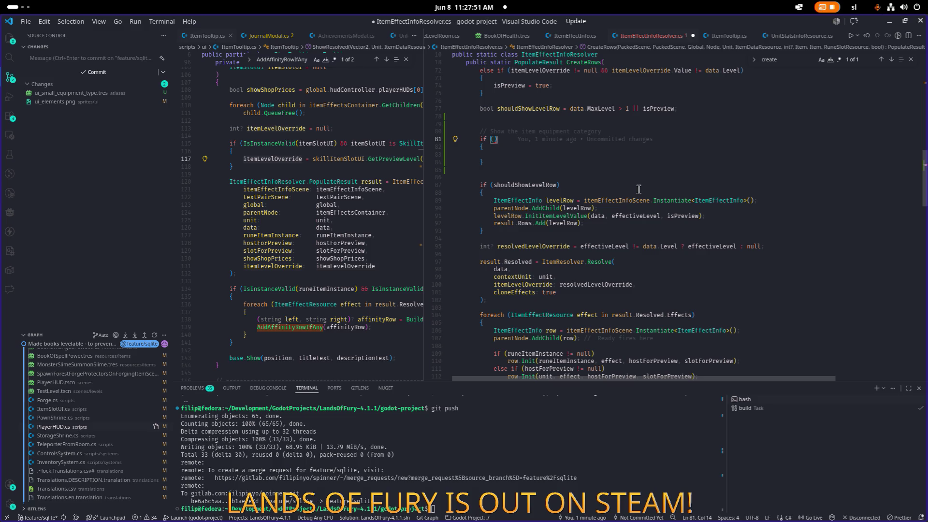
click(636, 228)
click(589, 182)
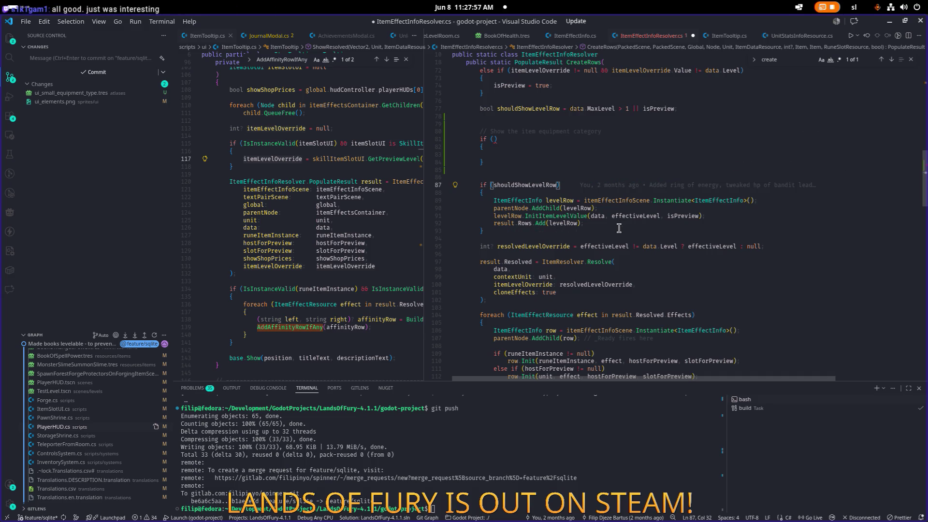
scroll(619, 228, up, 2)
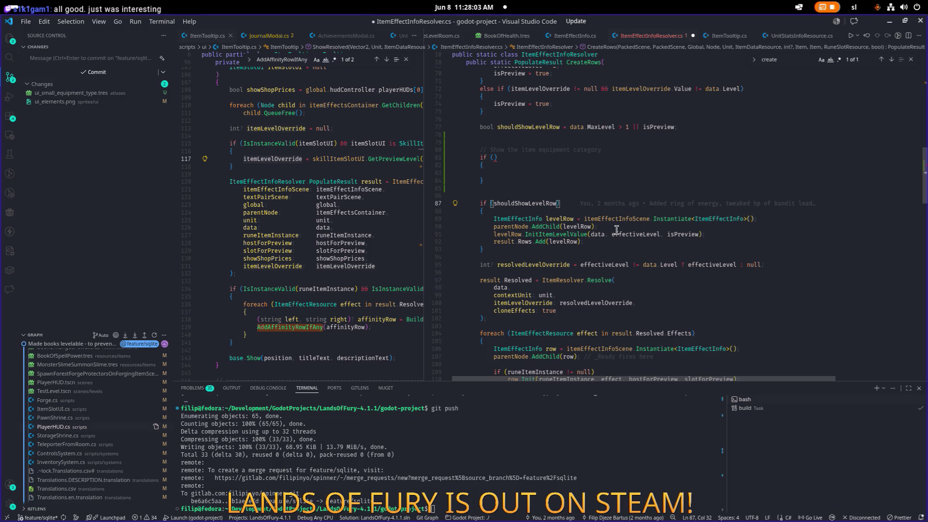
key(Down)
key(Down)
key(Down)
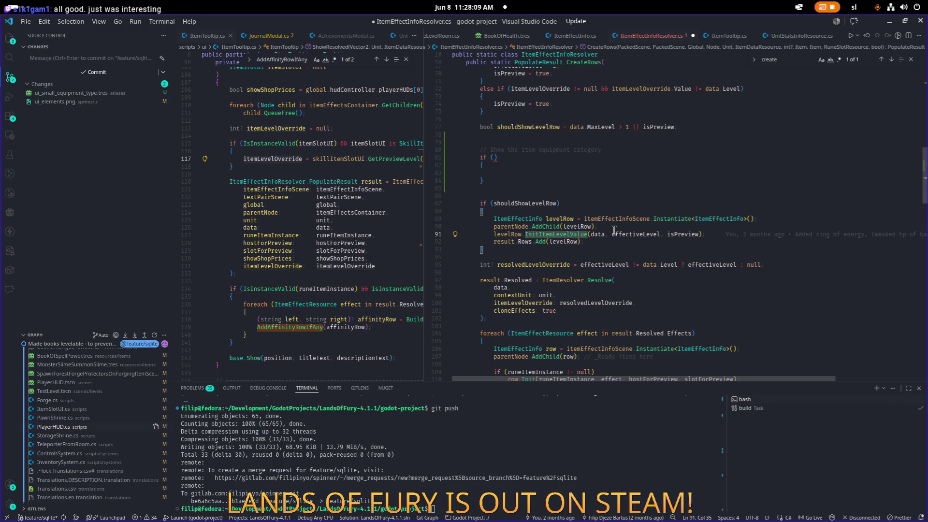
key(F12)
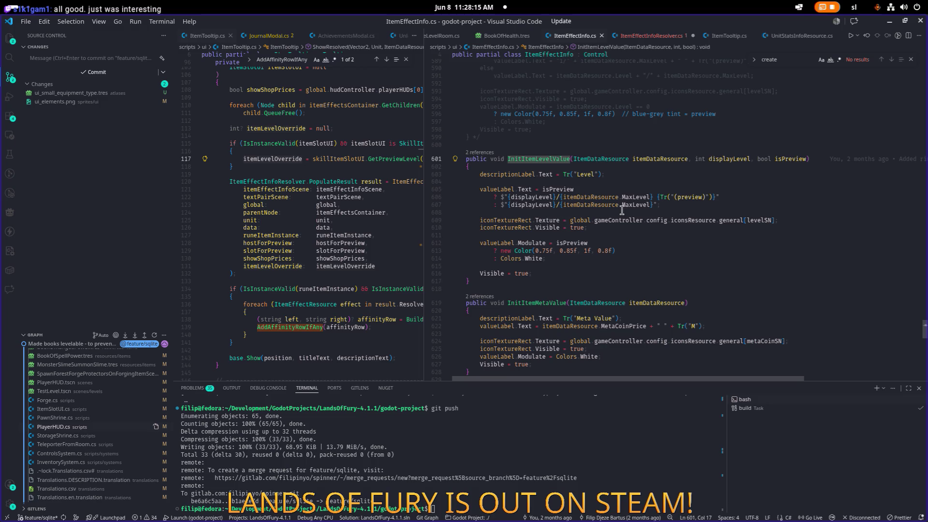
- Duplicate the InitItemLevelValue method directly above the original
scroll(621, 211, down, 13)
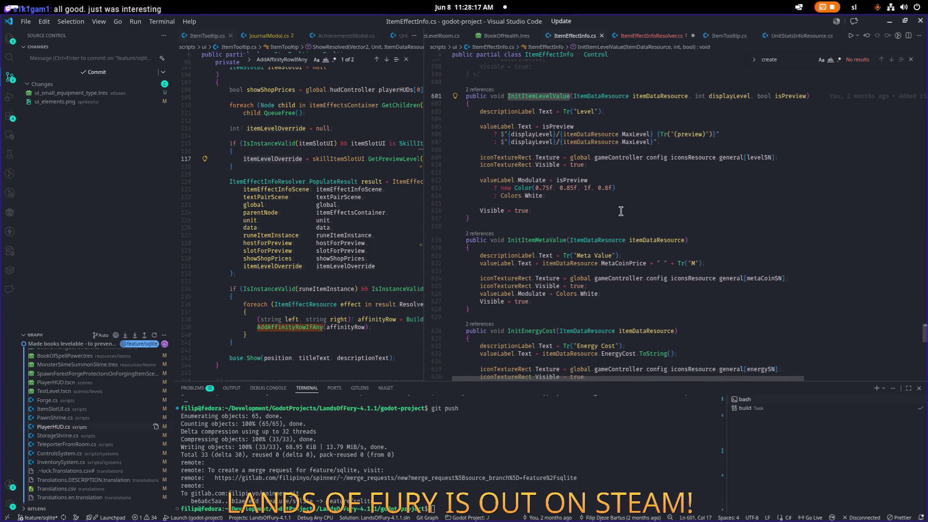
scroll(621, 212, down, 5)
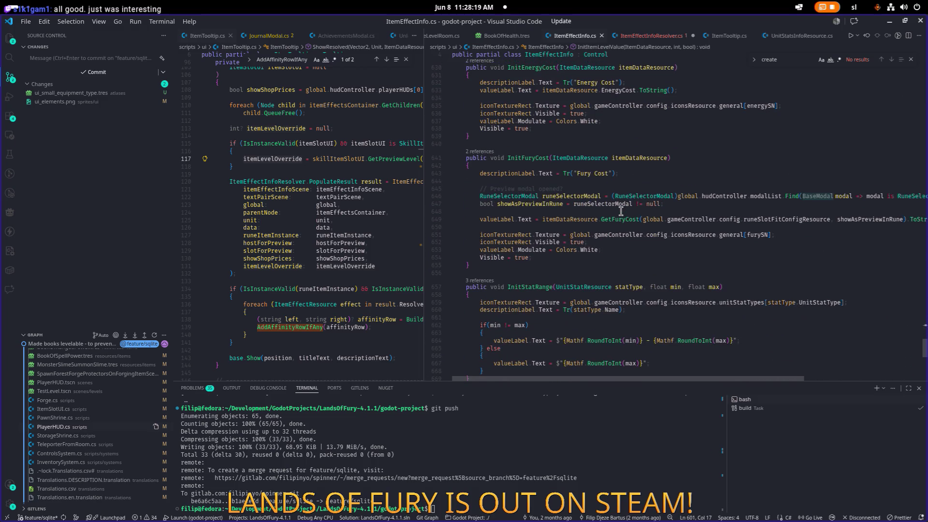
scroll(620, 212, up, 8)
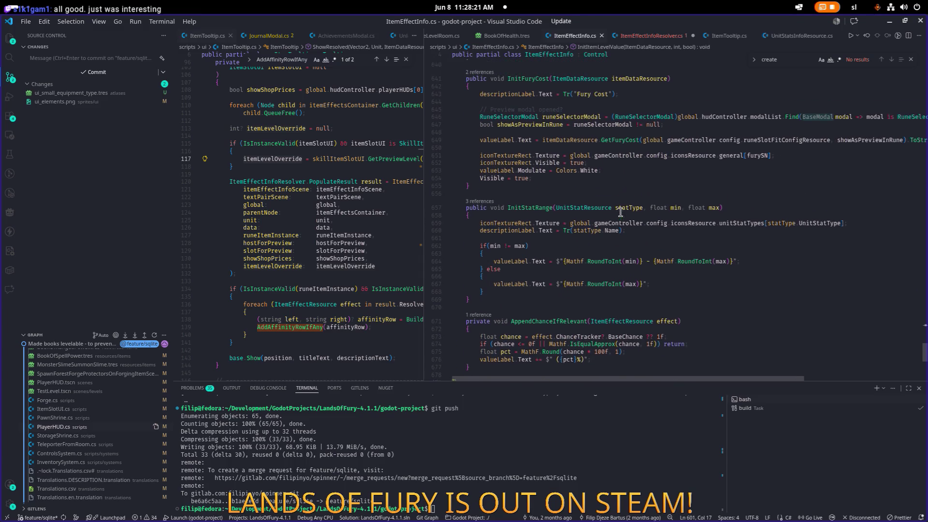
scroll(620, 212, up, 12)
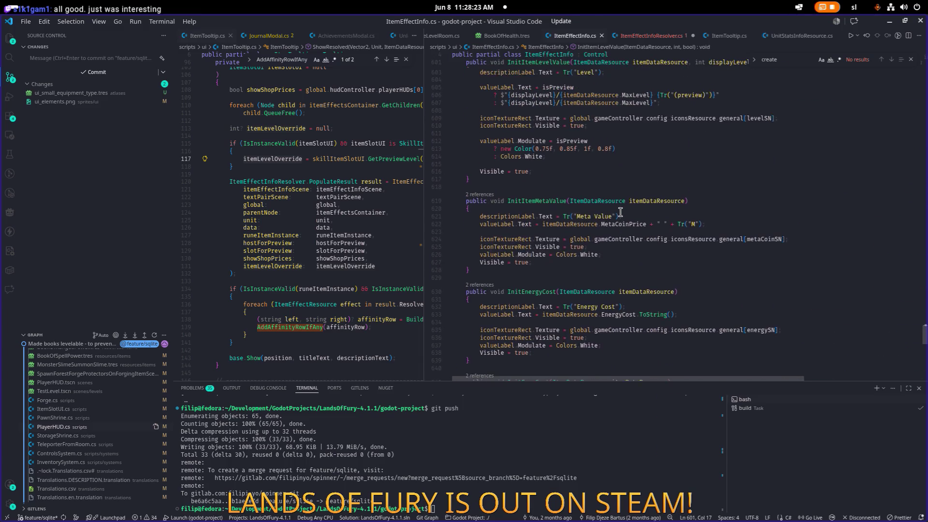
scroll(615, 220, down, 3)
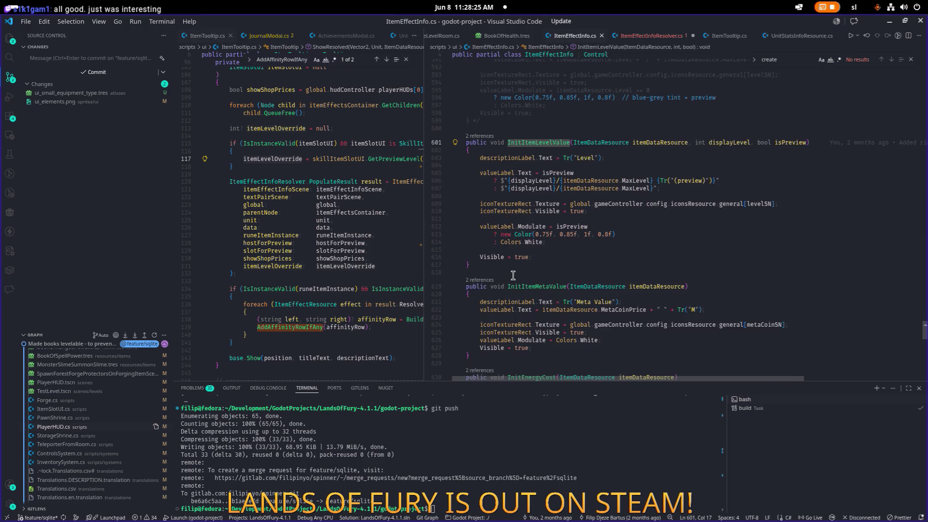
drag(473, 265, 462, 142)
key(ctrl+c)
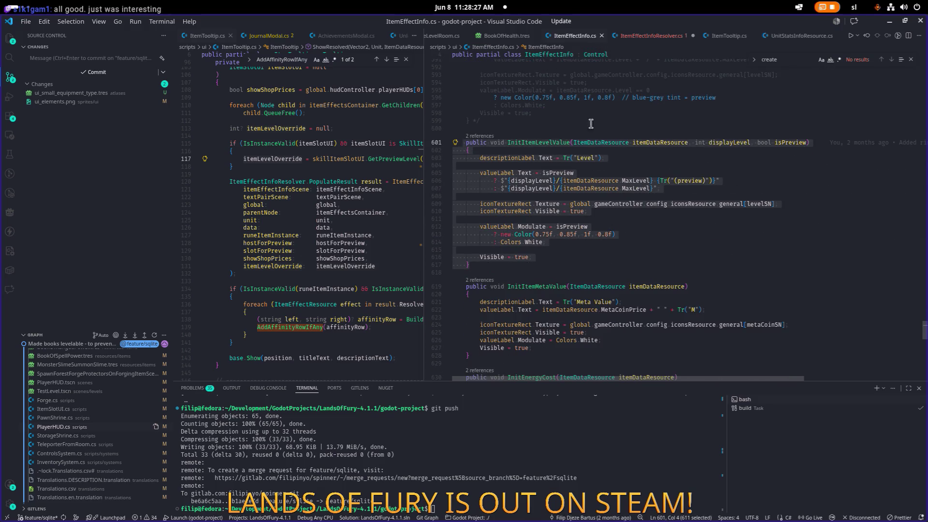
key(Up)
scroll(589, 171, up, 1)
scroll(590, 171, up, 2)
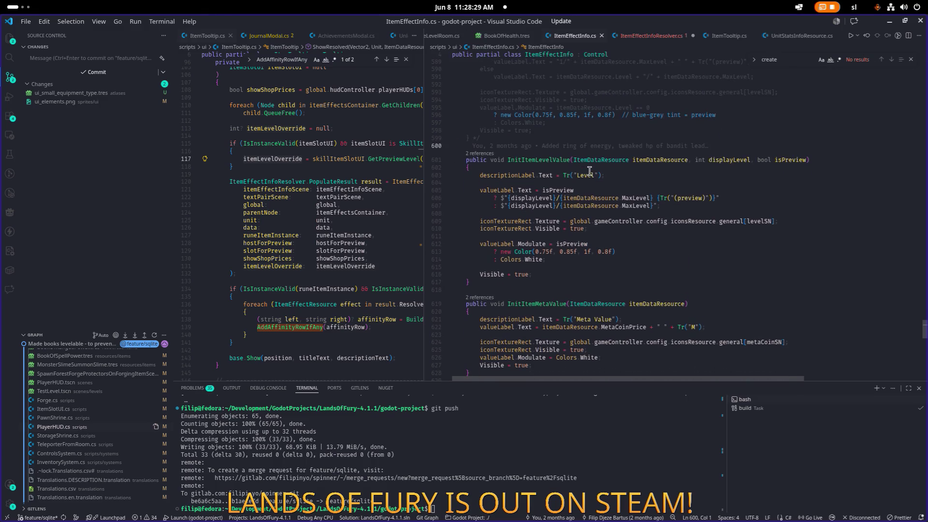
scroll(577, 179, up, 2)
click(497, 203)
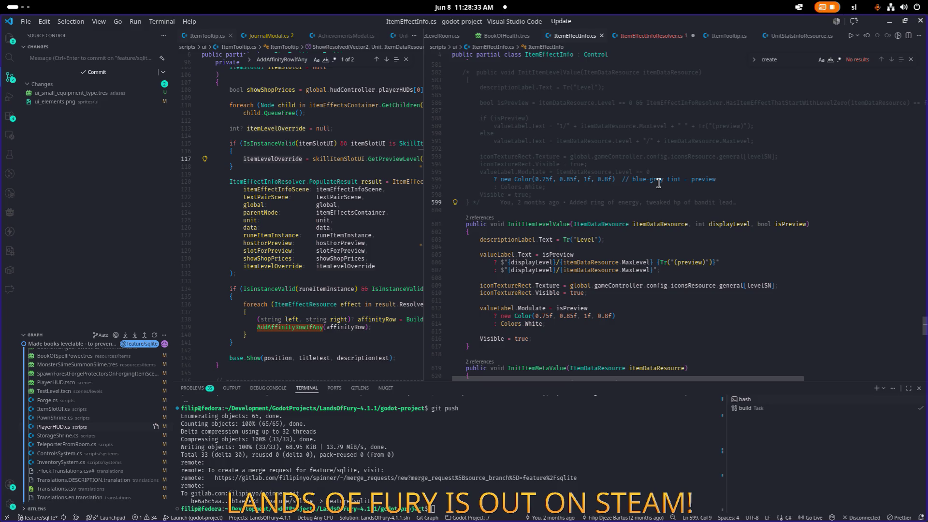
key(ctrl+v)
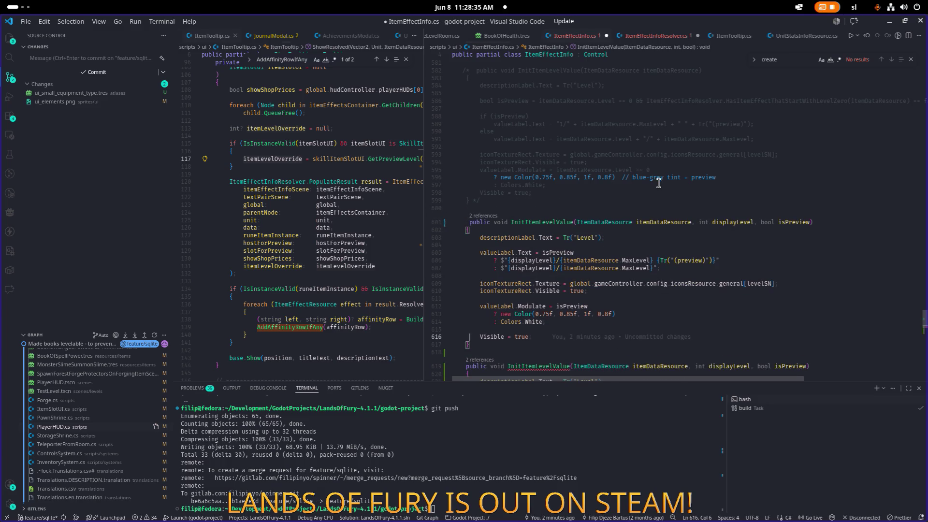
- Rename the copied method to InitItemCategoryValue
key(ctrl+z)
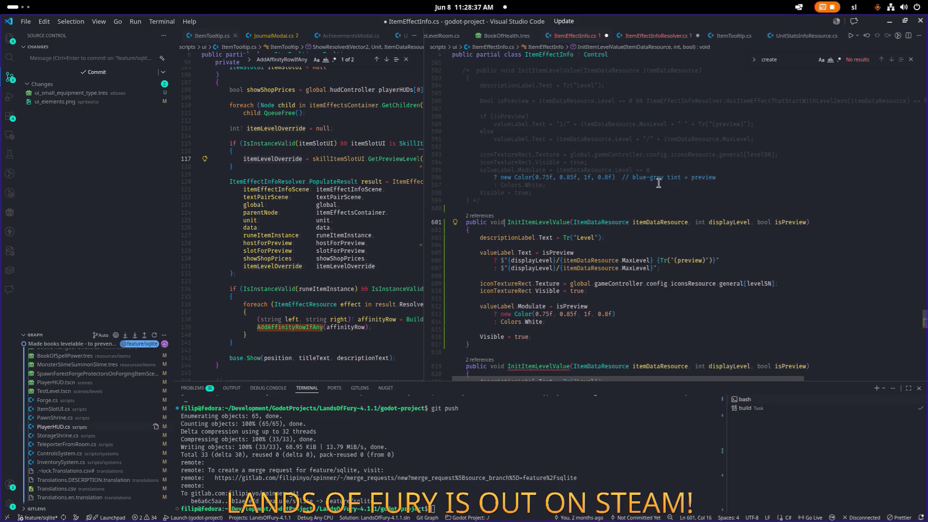
key(Right)
key(ctrl+shift+Right)
key(shift+Left)
key(shift+Left)
key(shift+Left)
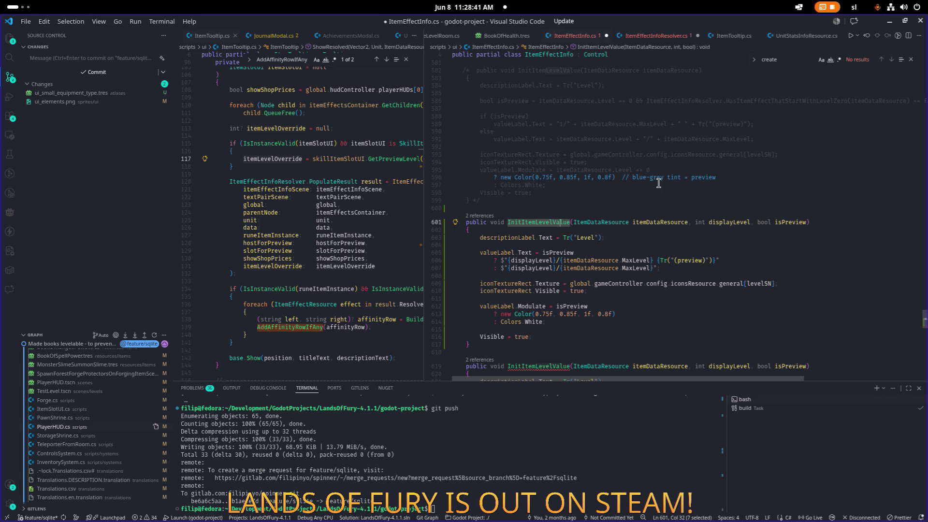
text(Category)
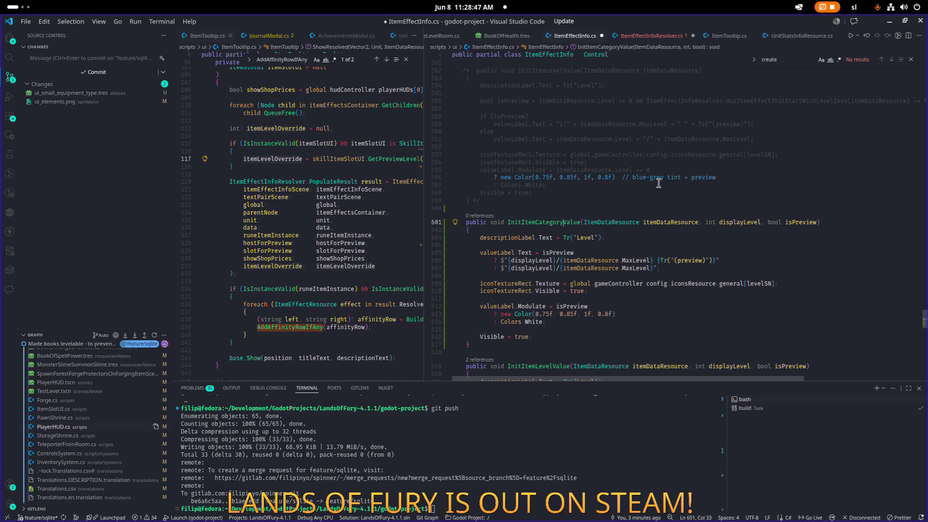
- Change the copy's description label text from Level to 'Item Type'
key(Down)
key(Down)
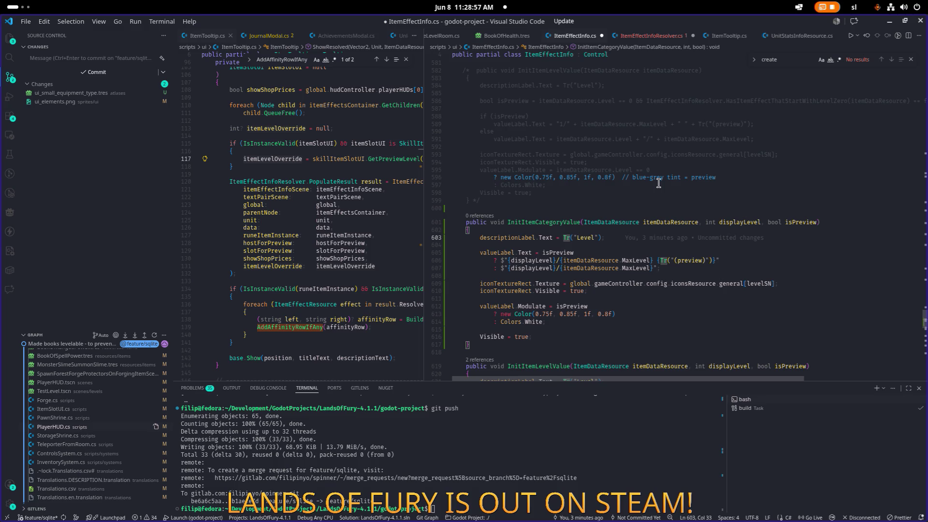
key(Right)
key(Right)
key(ctrl+shift+Left)
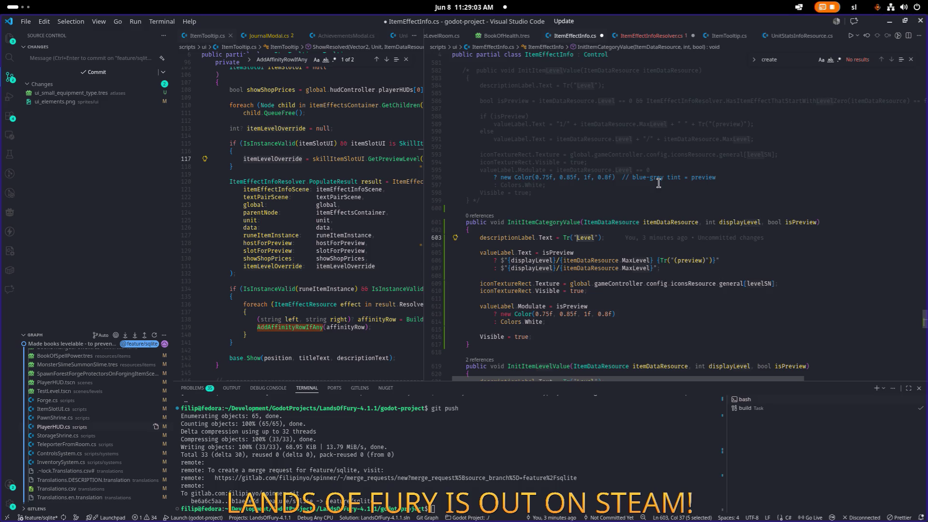
text(Item)
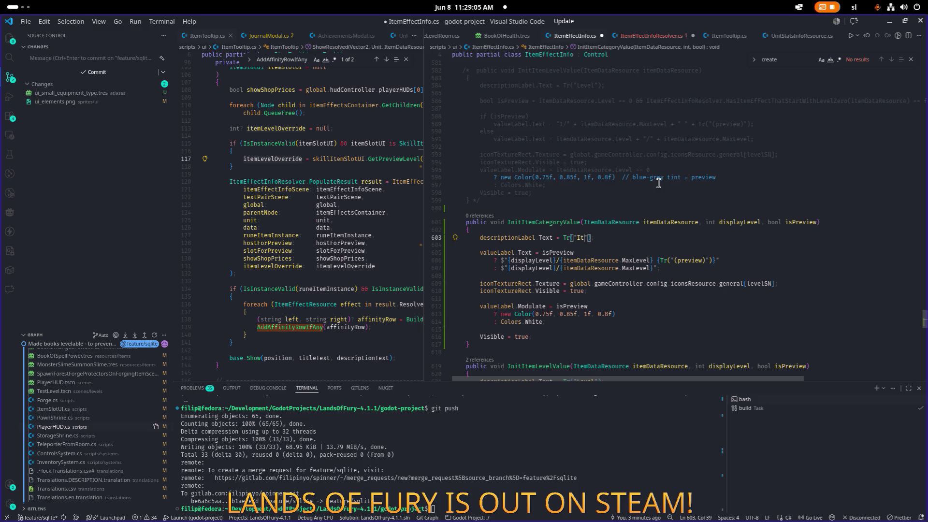
text( Type)
- Delete the preview/level ternary after valueLabel.Text =, leaving the assignment empty
key(Down)
key(Down)
key(Down)
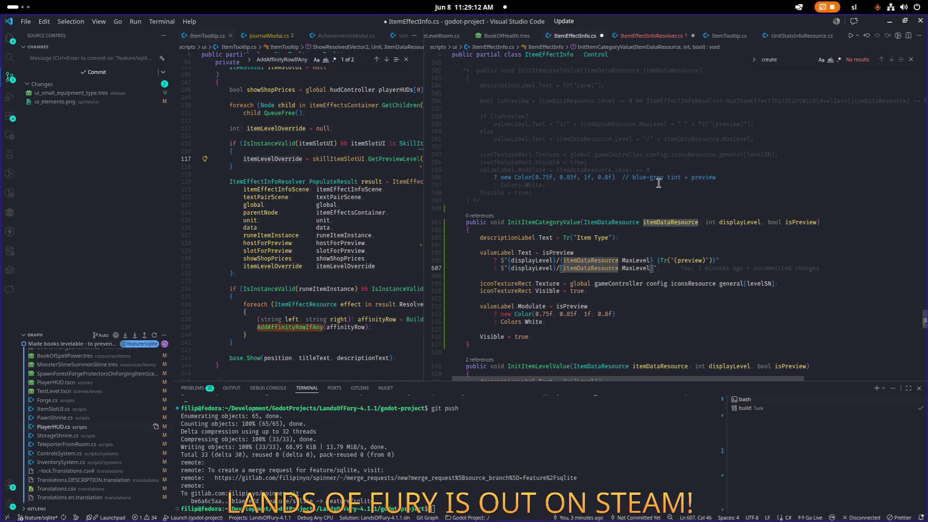
key(End)
key(shift+Up)
key(shift+Up)
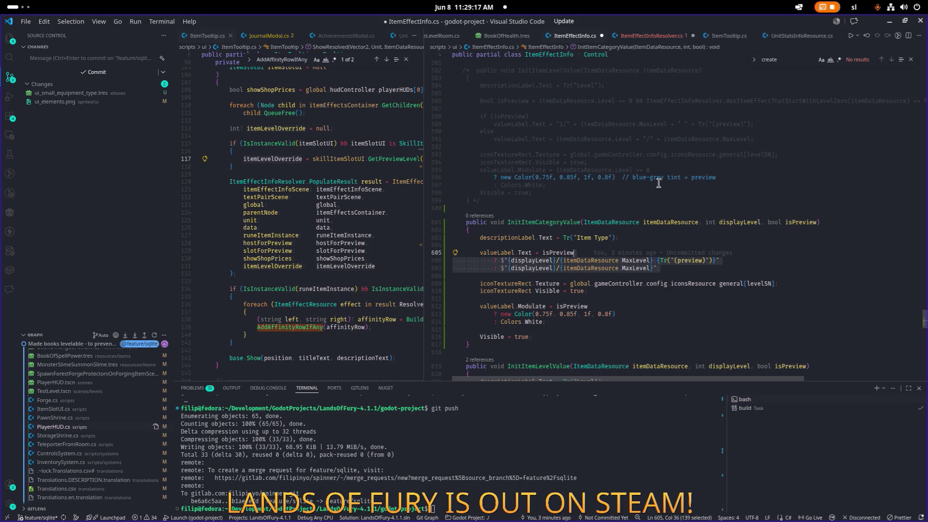
key(shift+Home)
key(ctrl+shift+Right)
key(ctrl+shift+Right)
key(ctrl+shift+Right)
key(shift+Left)
key(shift+Left)
key(shift+Left)
key(shift+Left)
key(BackSpace)
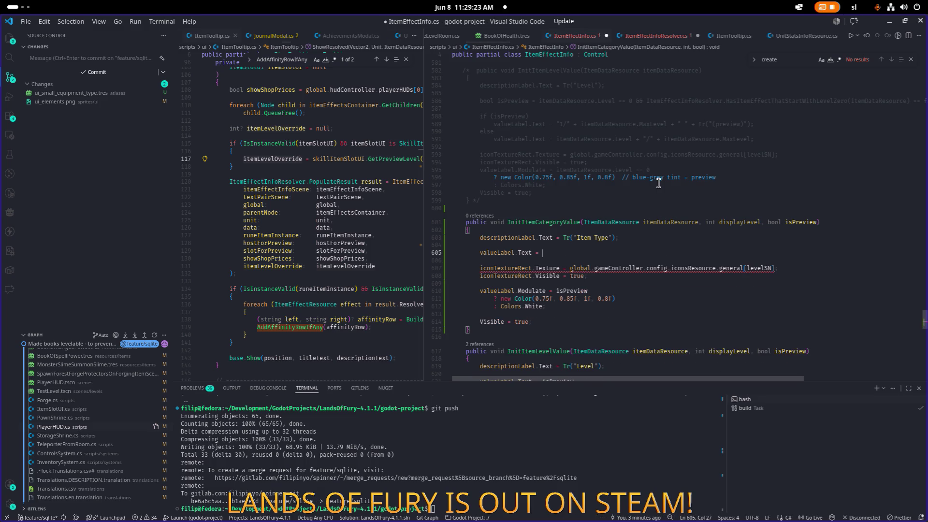
mouse_move(762, 23)
mouse_down()
mouse_move(489, 118)
mouse_move(645, 103)
mouse_move(662, 67)
mouse_move(575, 71)
mouse_move(578, 79)
mouse_move(433, 78)
mouse_move(589, 75)
mouse_move(485, 76)
mouse_move(3, 34)
mouse_up()
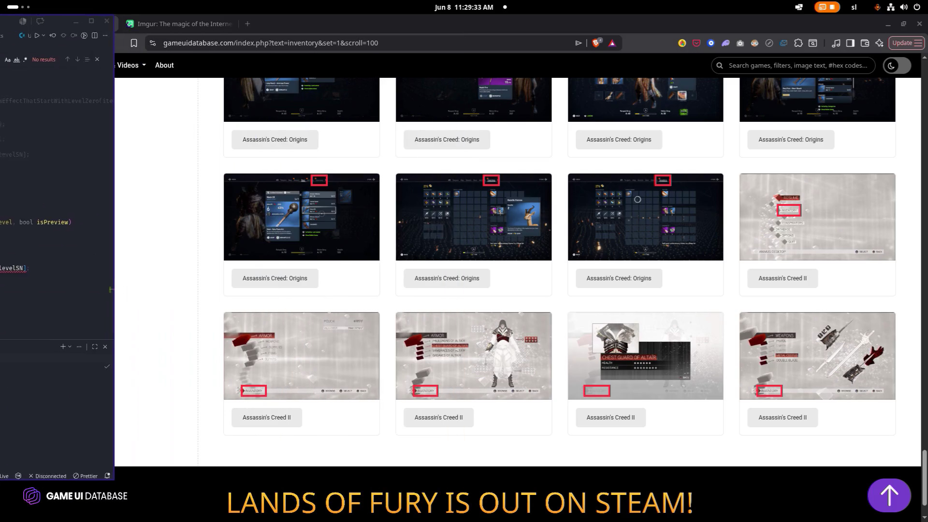
- Bring the Godot editor to the front
key(alt+Tab)
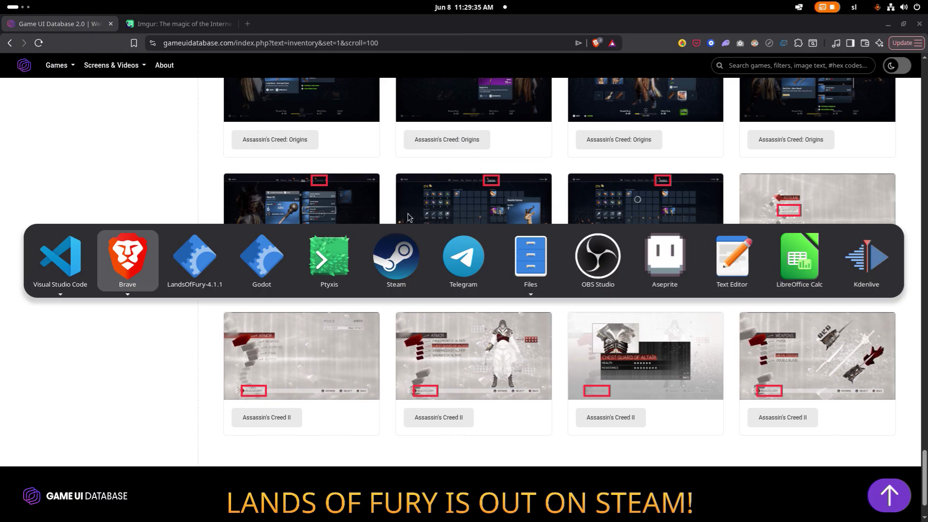
key(Tab)
key(Tab)
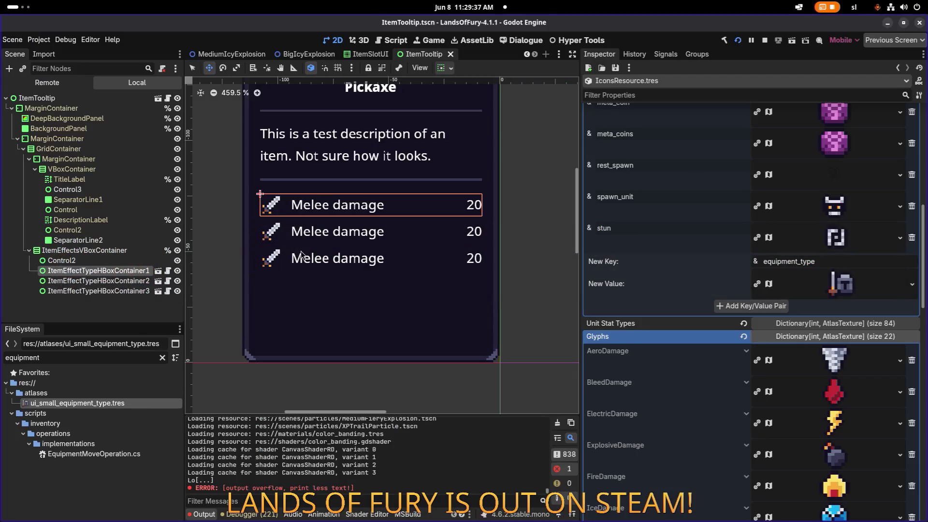
- Filter the FileSystem for 'helmet' and open the Helmet item category resource
click(102, 356)
double_click(102, 356)
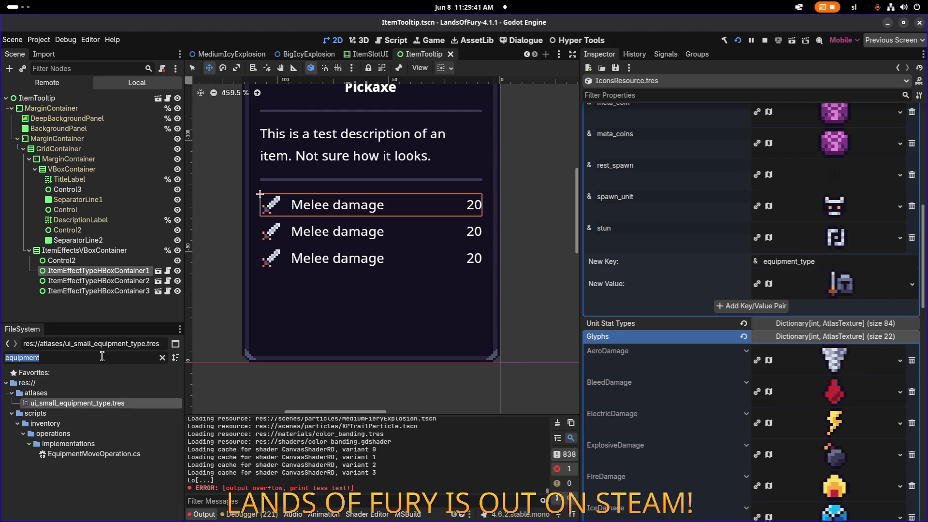
text(helmet)
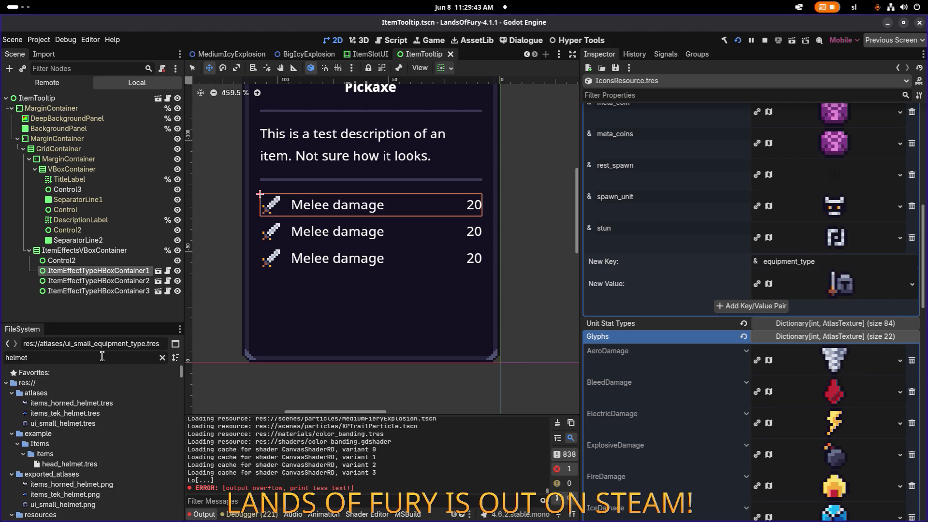
scroll(72, 503, down, 2)
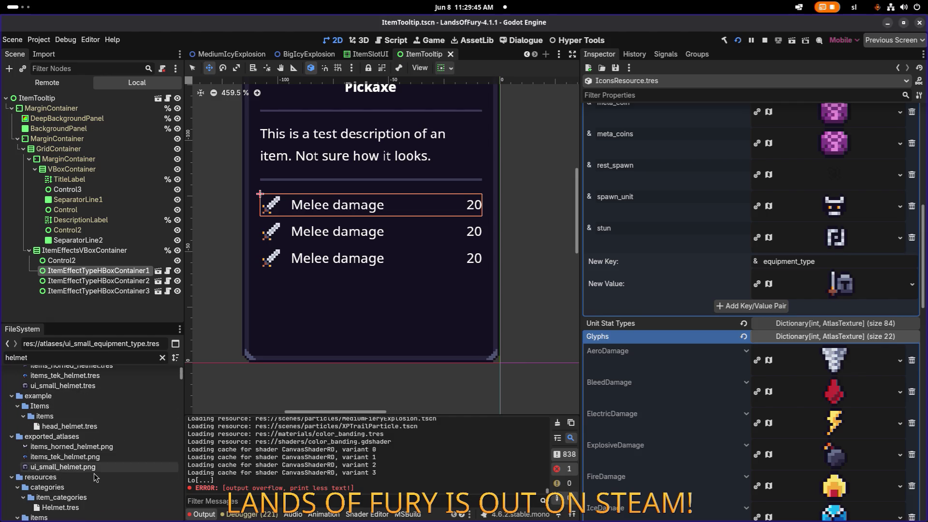
click(75, 508)
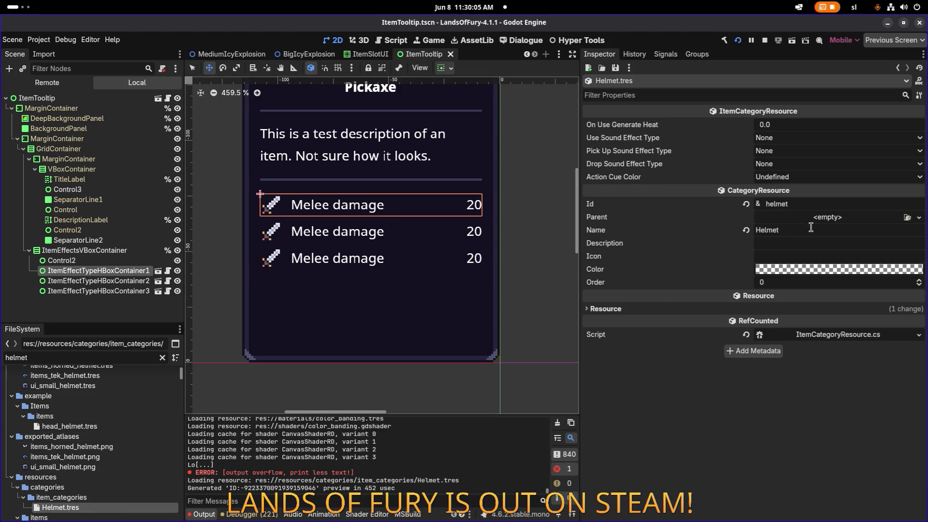
- Clear the filter and inspect the Bomb, Command, Cartridge, Armor and ActiveSkill categories
click(163, 358)
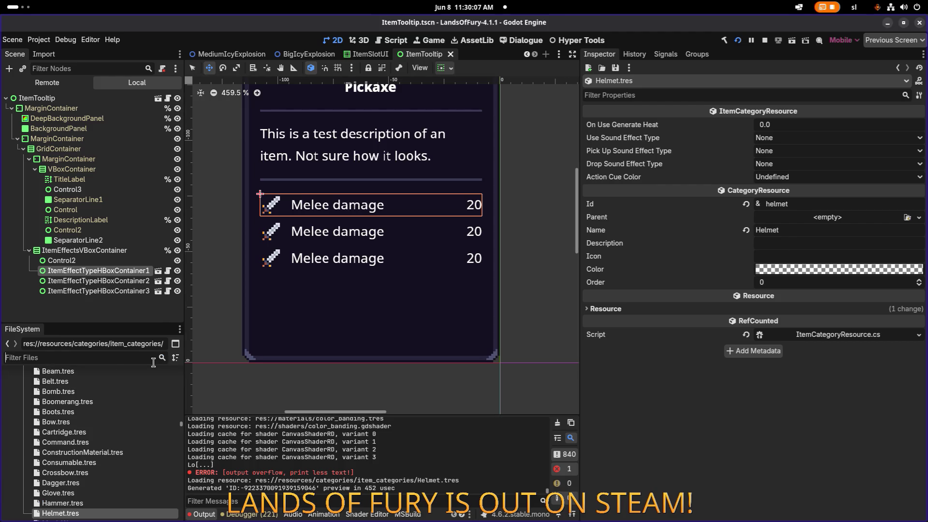
click(118, 394)
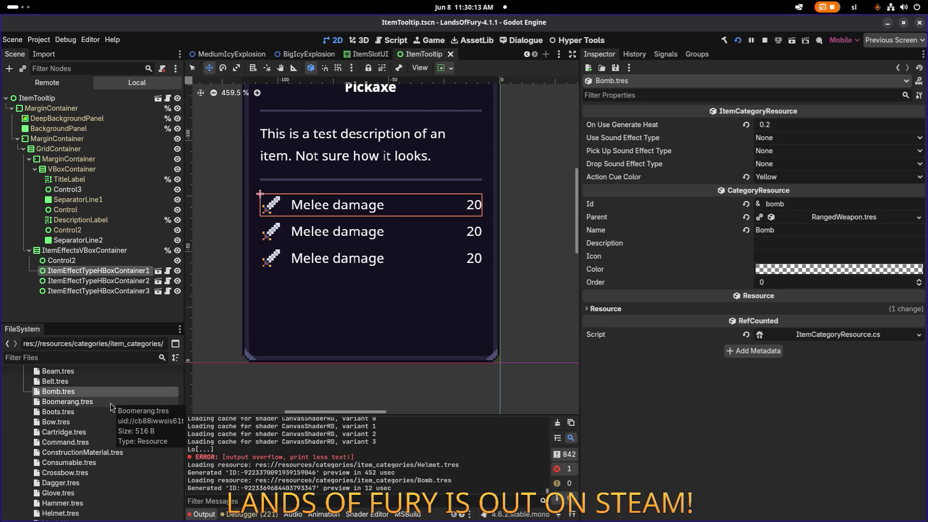
click(95, 441)
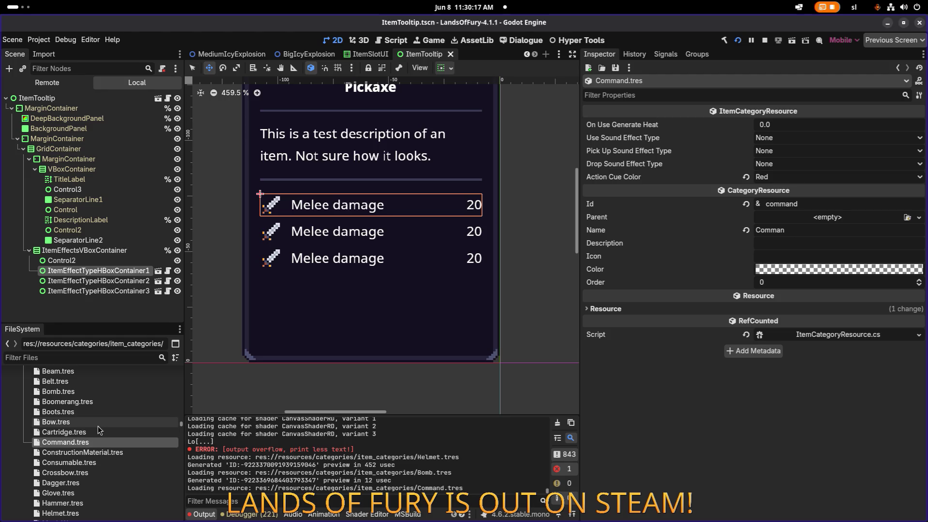
click(97, 431)
scroll(96, 419, up, 2)
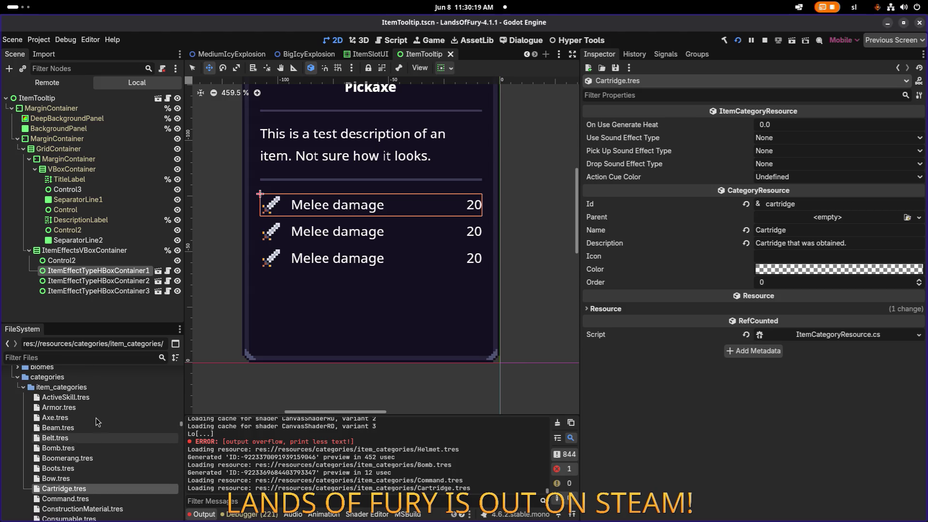
click(97, 406)
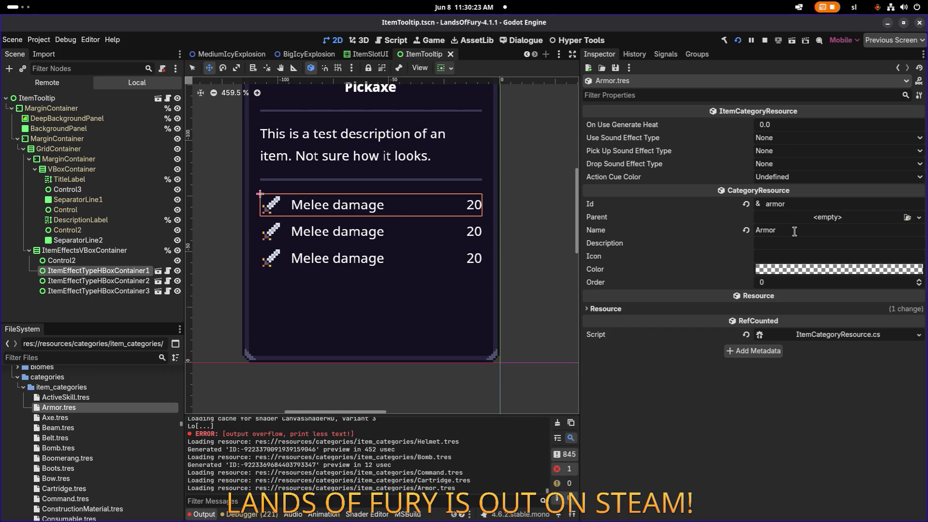
click(123, 398)
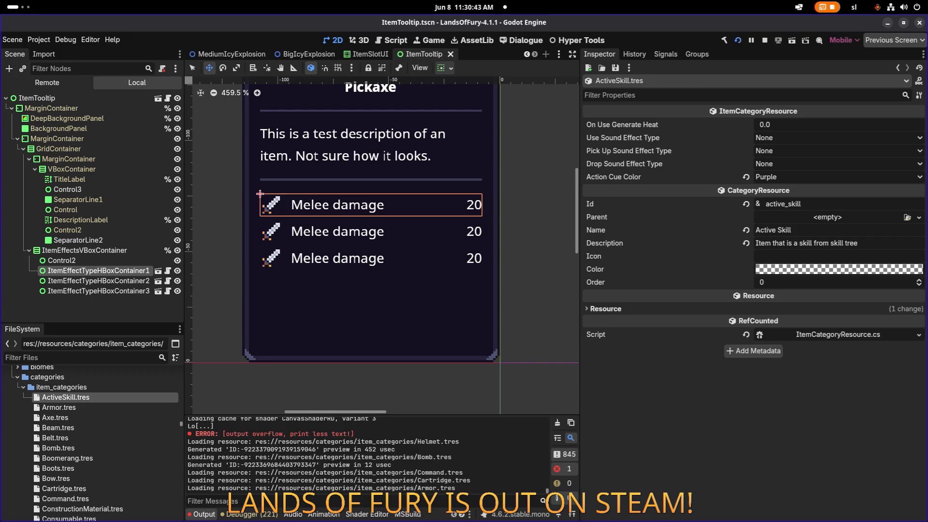
- Move the code editor back and maximize it to fill the screen
mouse_move(0, 309)
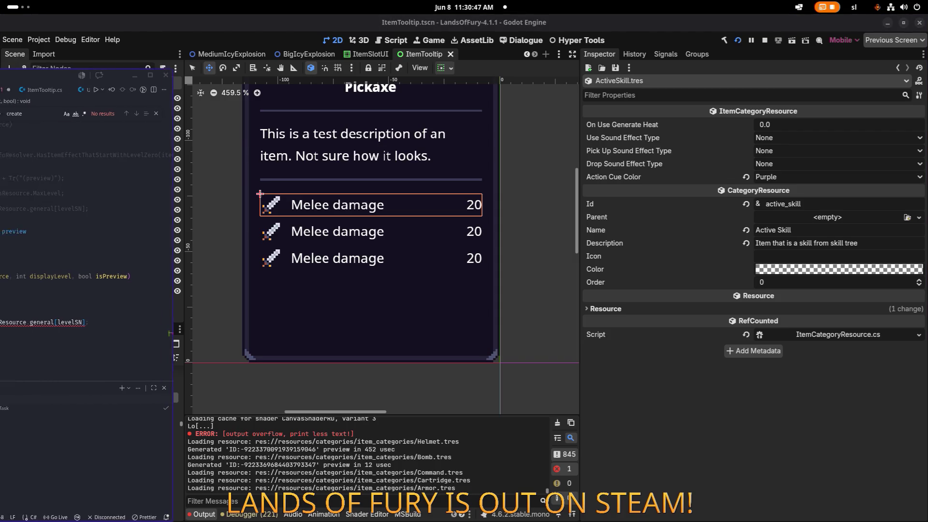
drag(66, 93, 1, 90)
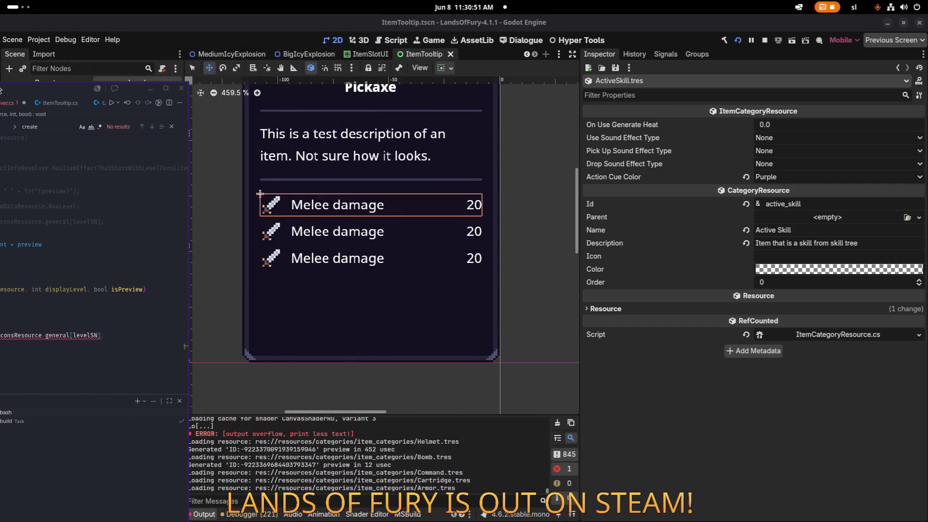
double_click(1, 90)
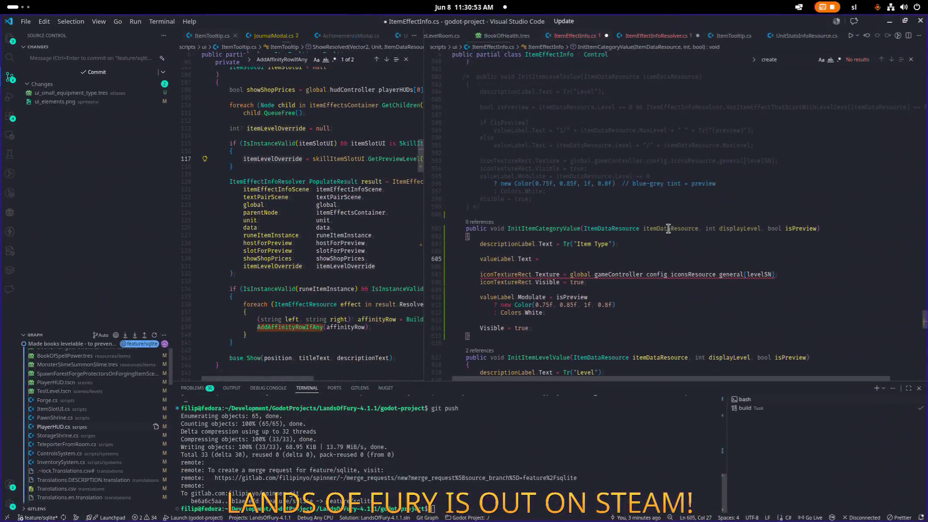
- Replace the 'Item Type' label text with the ITEM_EFFECT_INFO_ITEM_TYPE translation key
click(614, 244)
click(607, 244)
key(ctrl+shift+Left)
key(ctrl+shift+Left)
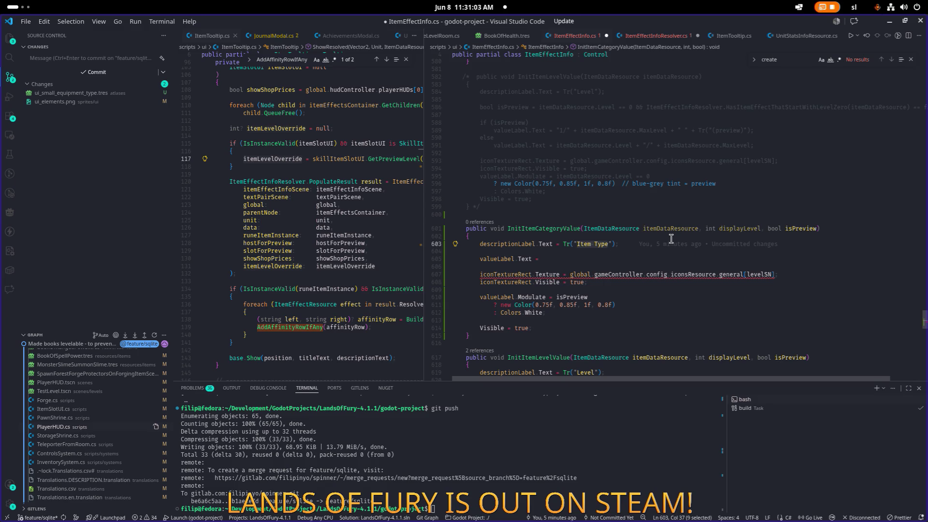
text(ITEM_EFFEC_)
key(BackSpace)
text(T_INFO_ITEM_TYPE)
key(Down)
key(Down)
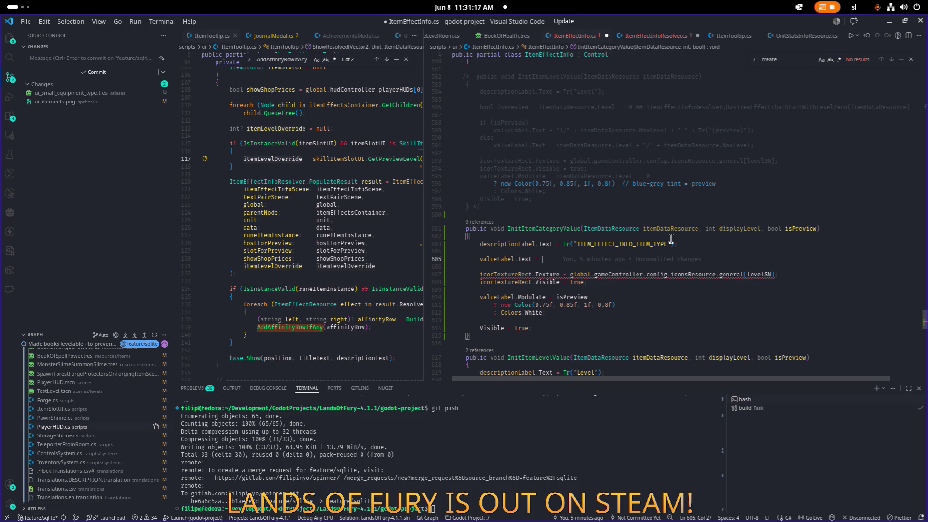
key(Up)
key(Up)
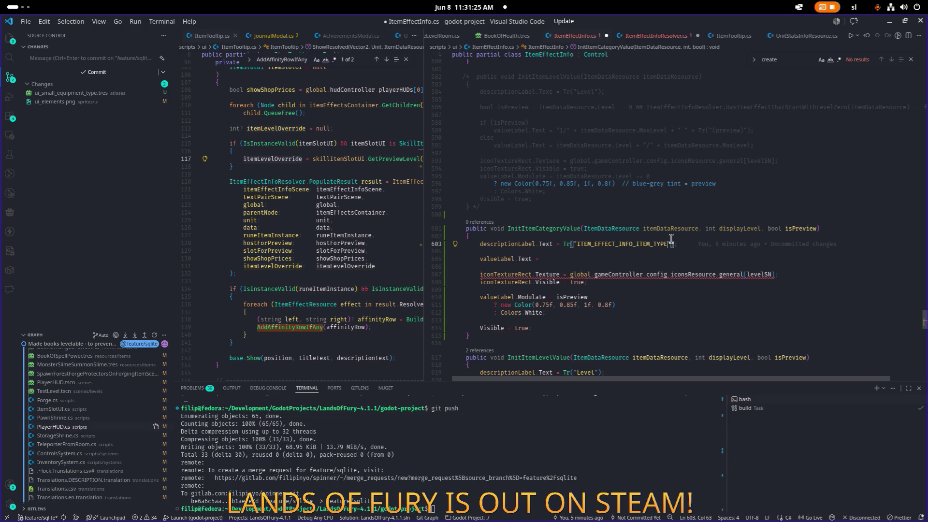
- Search ItemTooltip.cs for uses of InitItemLevelValue
double_click(535, 358)
key(ctrl+c)
click(309, 235)
key(ctrl+f)
key(ctrl+v)
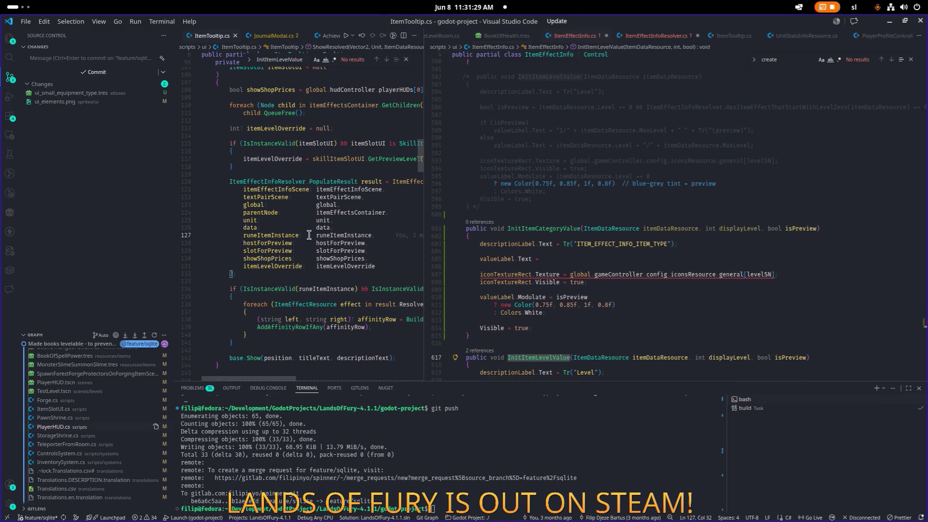
- Find InitItemLevelValue project-wide and open its call in ItemEffectInfoResolver.cs
key(ctrl+shift+f)
click(319, 198)
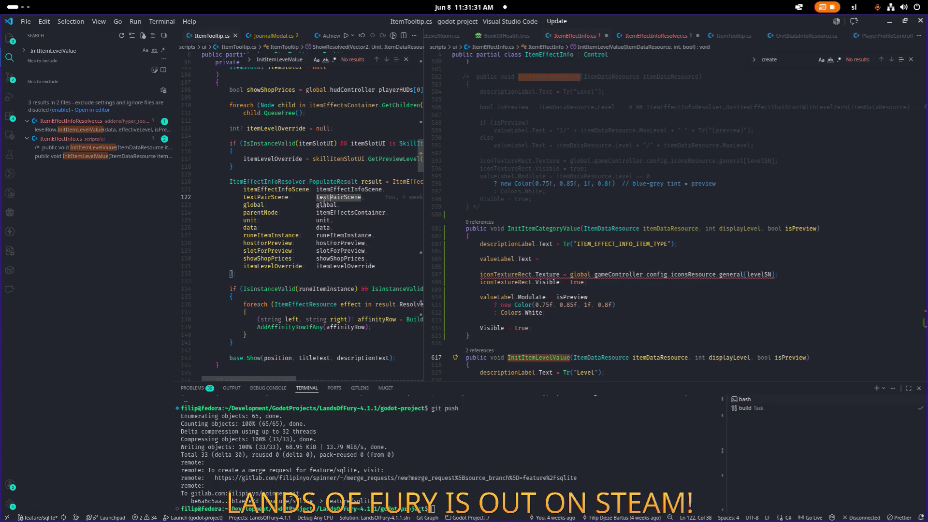
click(112, 129)
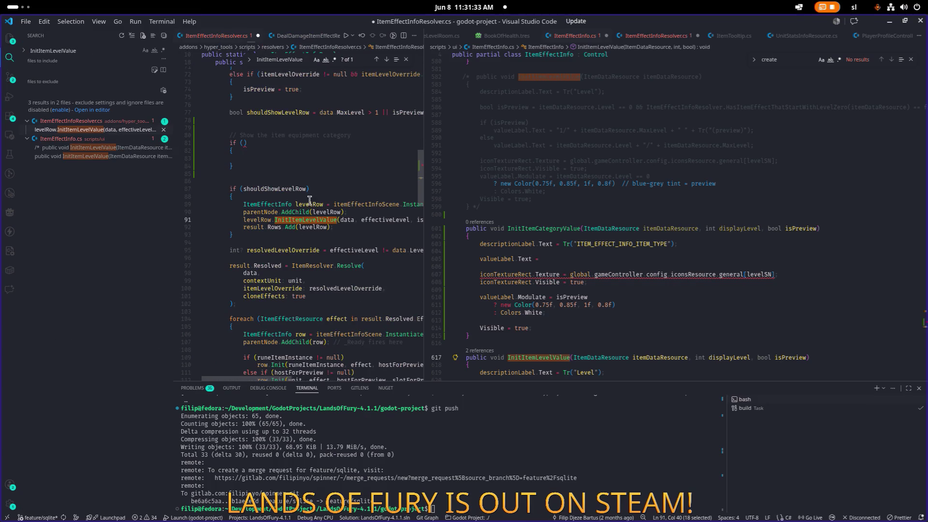
scroll(309, 200, up, 2)
click(261, 183)
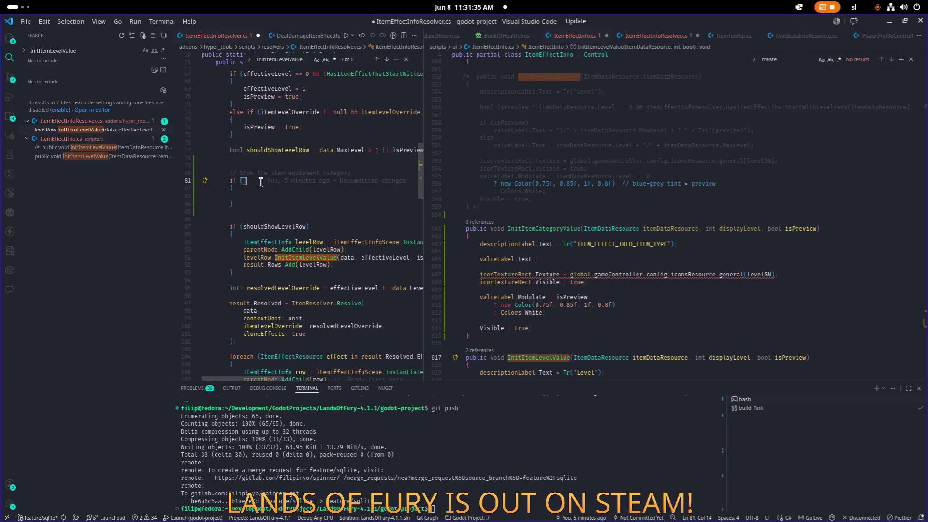
key(Down)
key(Down)
key(Down)
click(312, 180)
- Extend the equipment-category comment to mention helmet, armor and boots
key(Up)
key(End)
text(for )
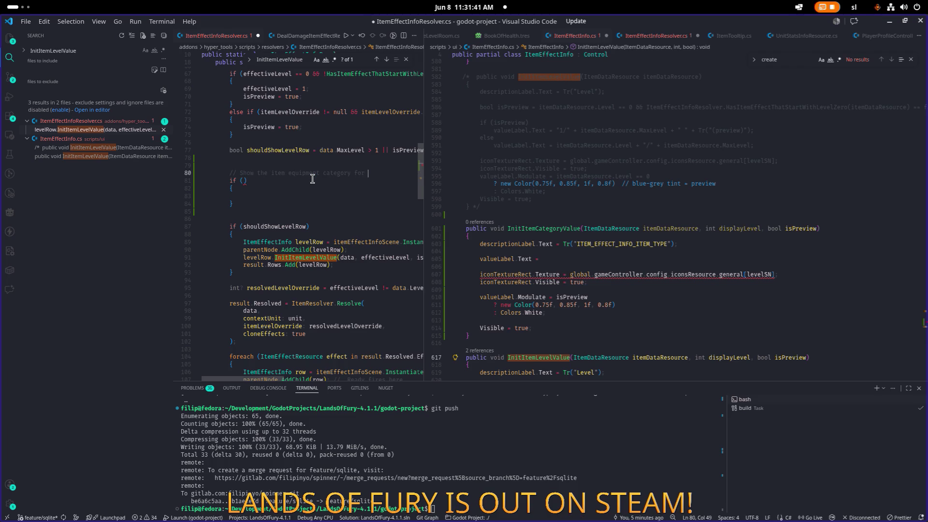
text(typ)
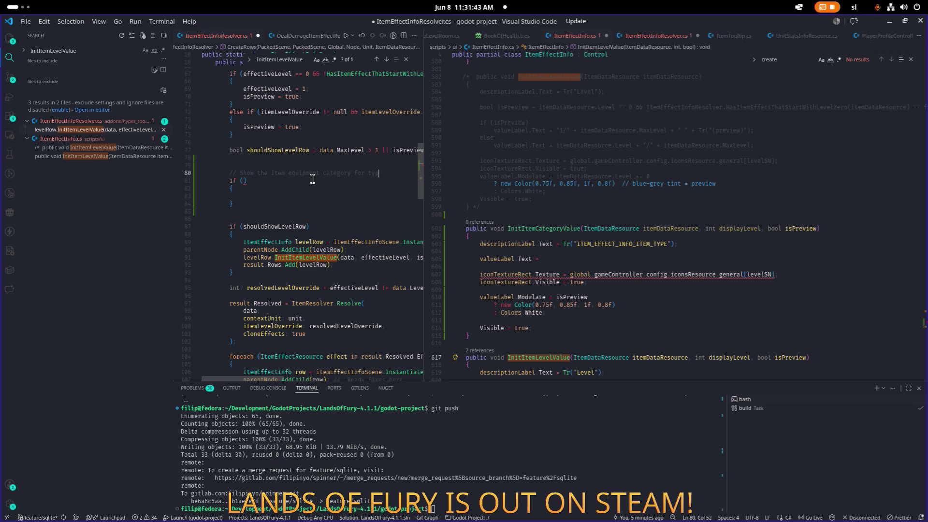
text(es of armor)
key(BackSpace)
key(BackSpace)
key(BackSpace)
text(helmet, armor, boots an)
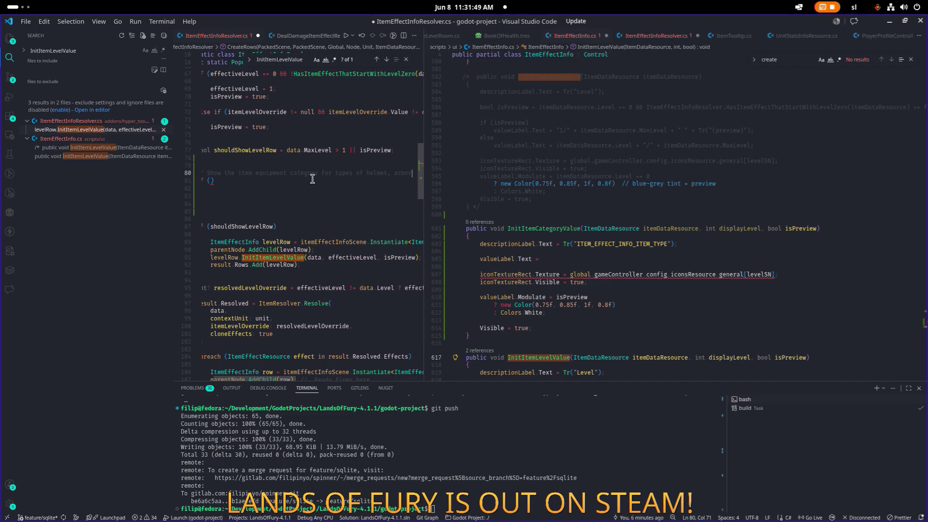
key(Home)
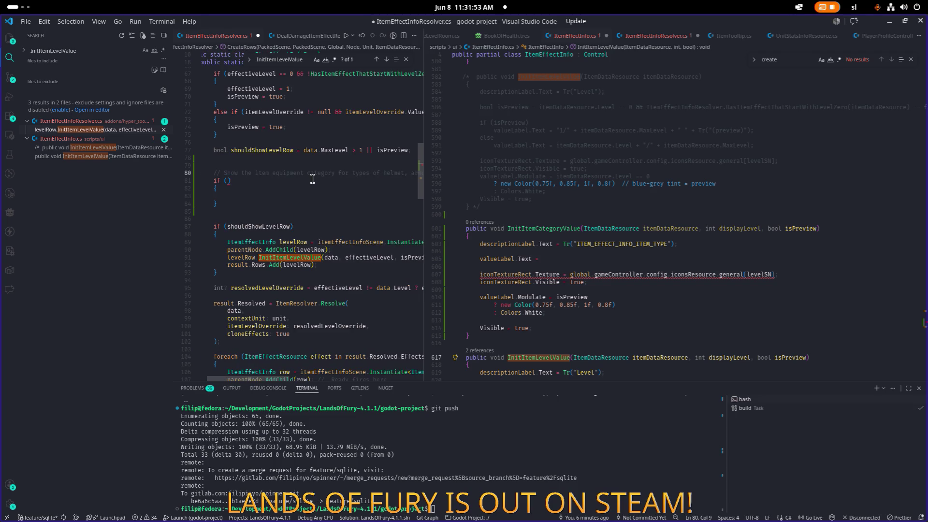
key(Right)
key(Right)
key(Right)
- Split the empty if parentheses so the condition sits on its own line
key(Down)
key(Down)
key(Home)
key(Home)
key(Up)
key(End)
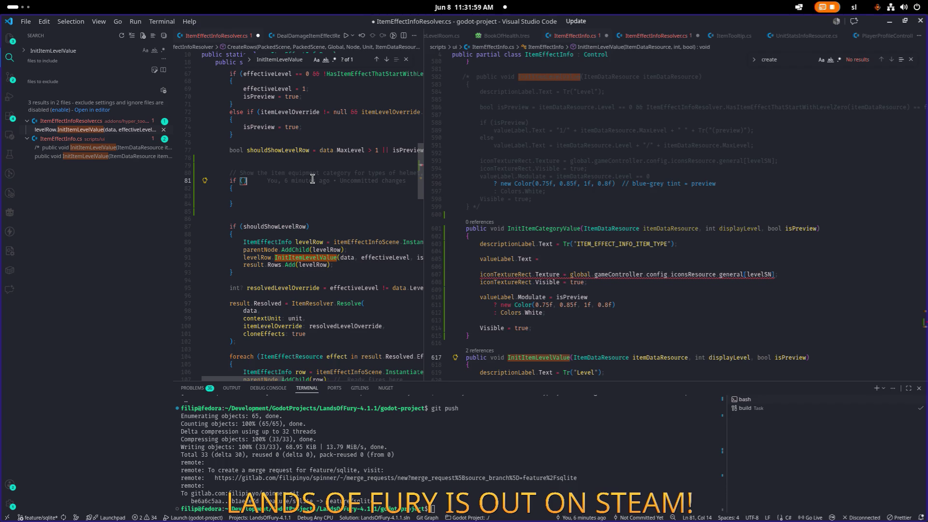
key(Return)
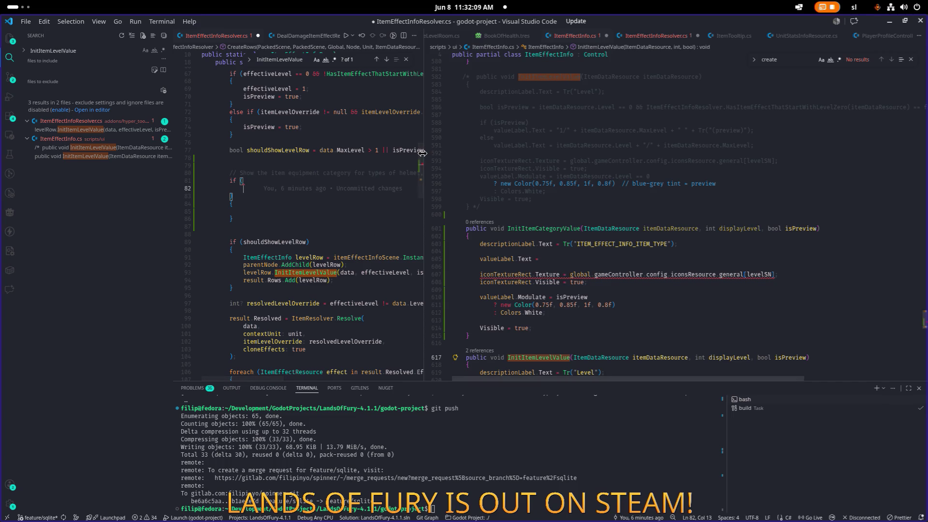
drag(428, 155, 578, 157)
scroll(434, 174, up, 9)
scroll(434, 174, up, 5)
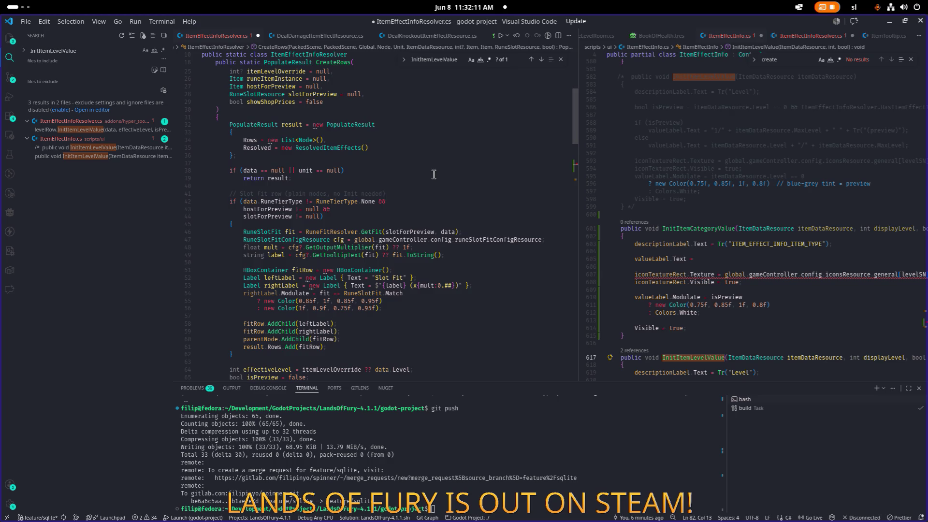
mouse_move(250, 202)
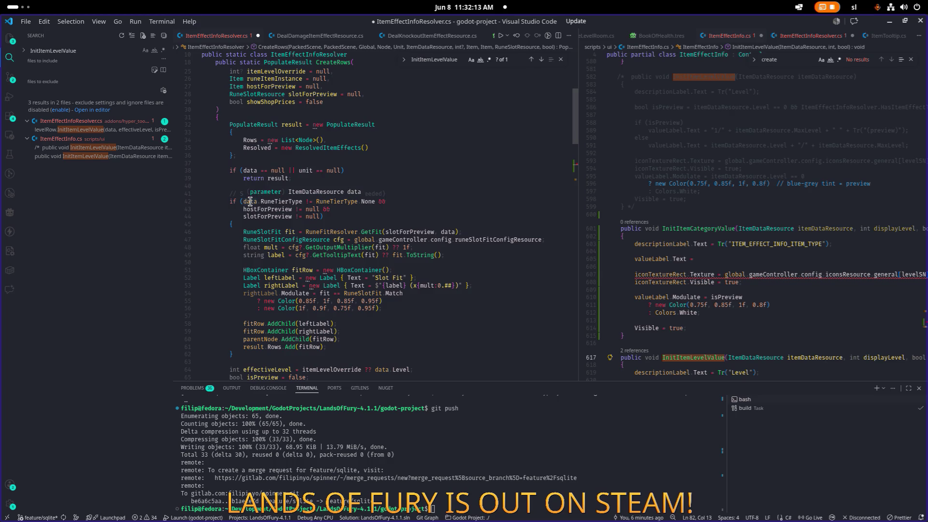
scroll(263, 203, down, 9)
- Start the if condition with data.ItemCategory.Id = using IntelliSense
text(data.item)
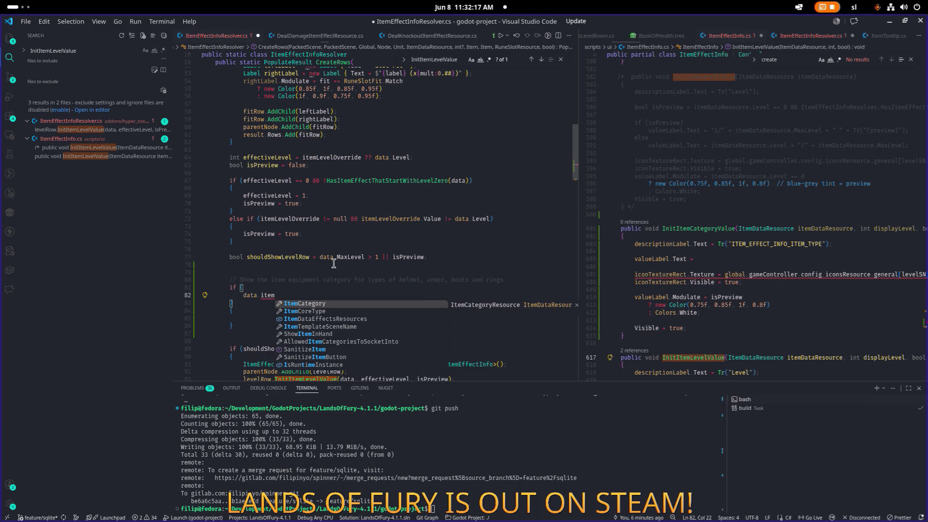
key(Down)
key(Up)
key(Tab)
text(.id)
key(Tab)
text(.co)
key(BackSpace)
key(BackSpace)
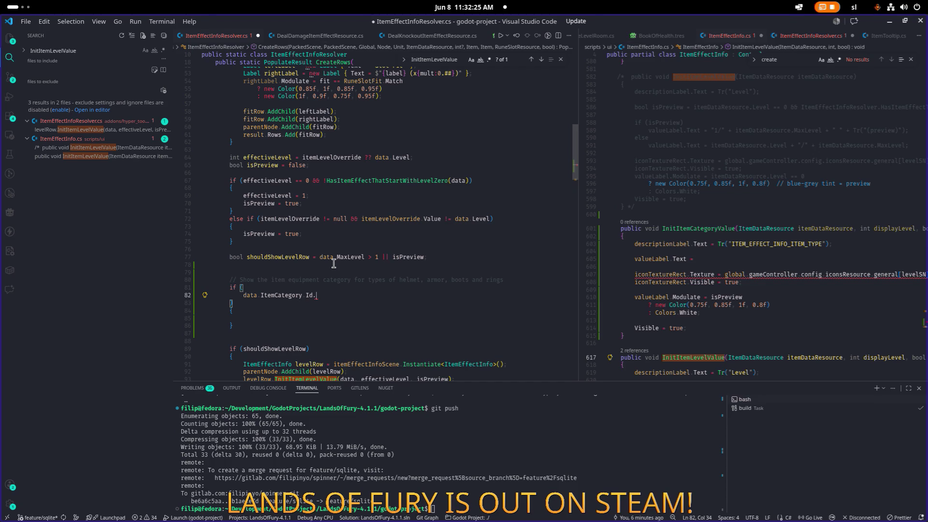
text(co)
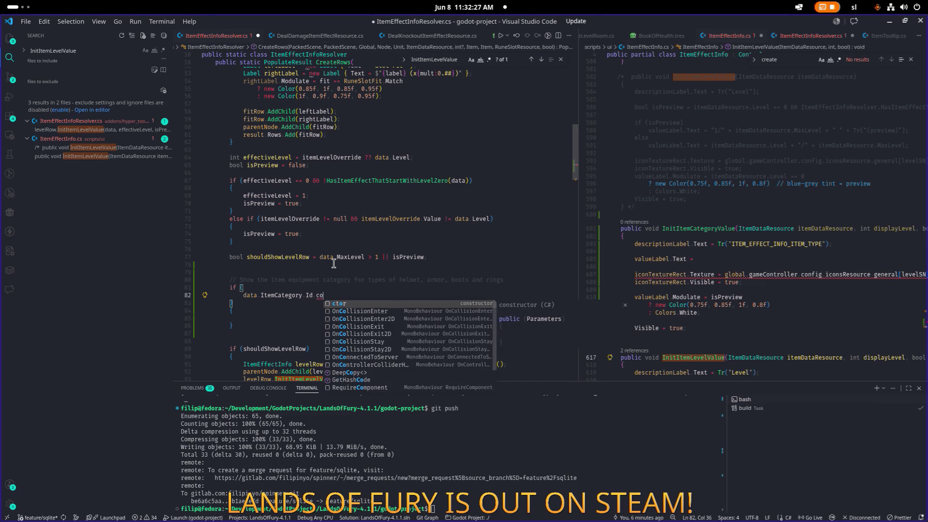
key(BackSpace)
key(BackSpace)
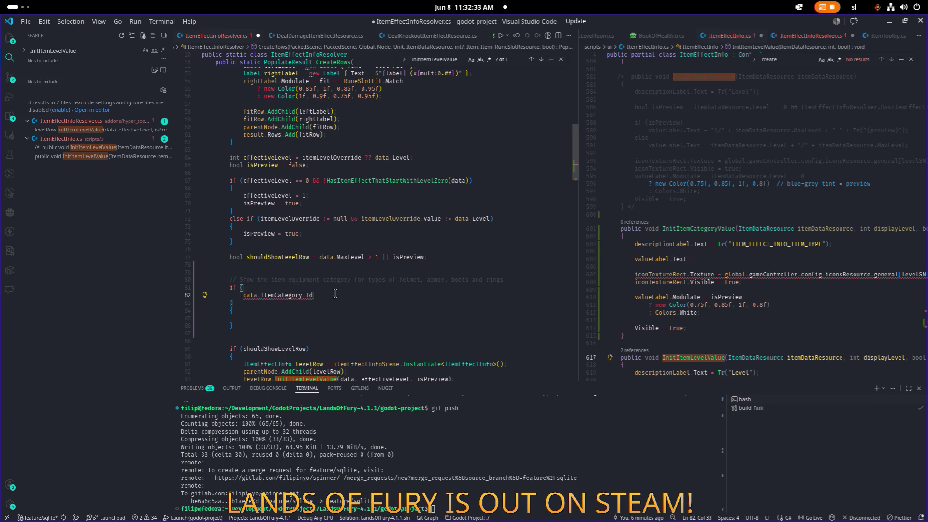
text(=)
- Search for the inventory file with Ctrl+P 'inve' in the right-hand editor
click(742, 248)
key(ctrl+p)
text(inve)
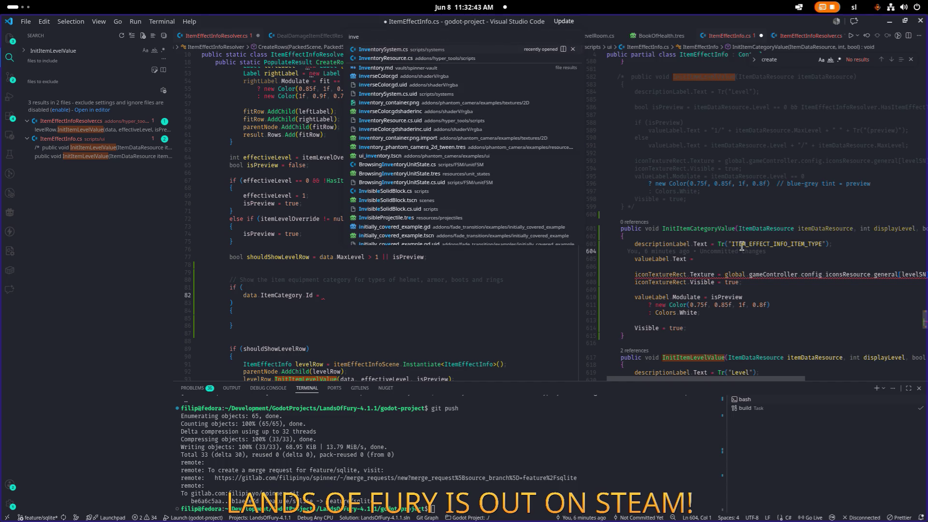
- Open InventorySystem.cs and locate the helmetSN StringName declaration
key(Return)
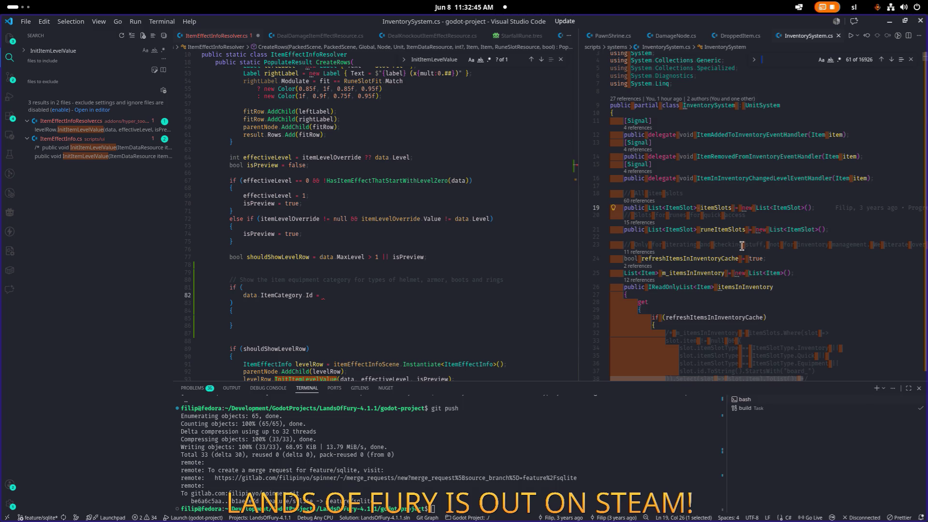
text(helmet)
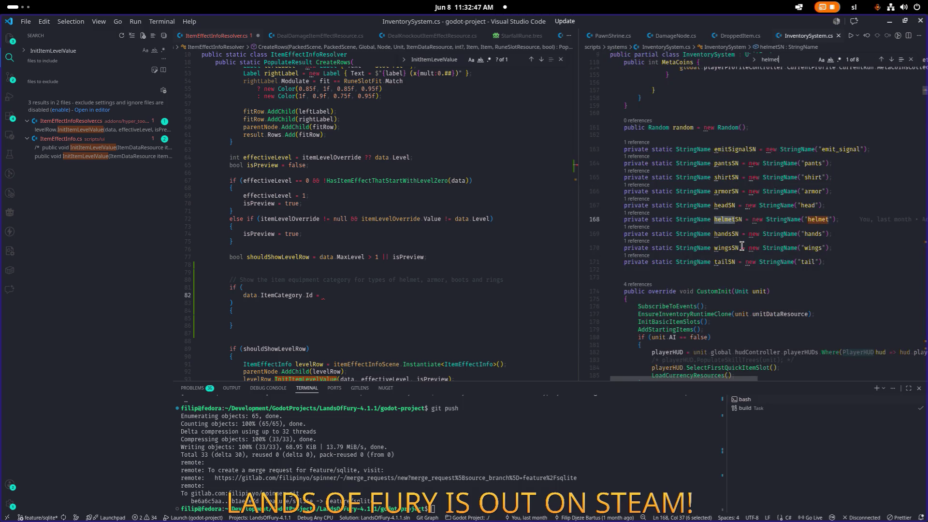
click(732, 222)
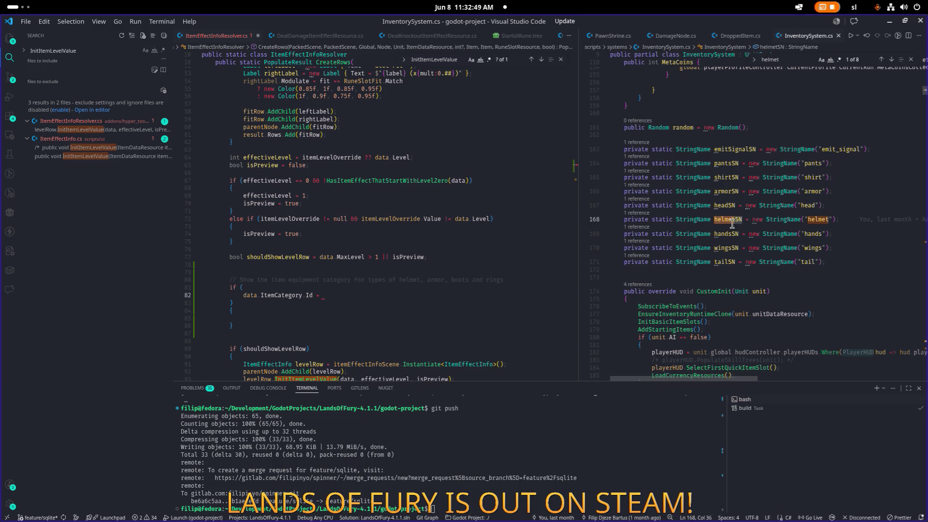
click(861, 219)
click(892, 172)
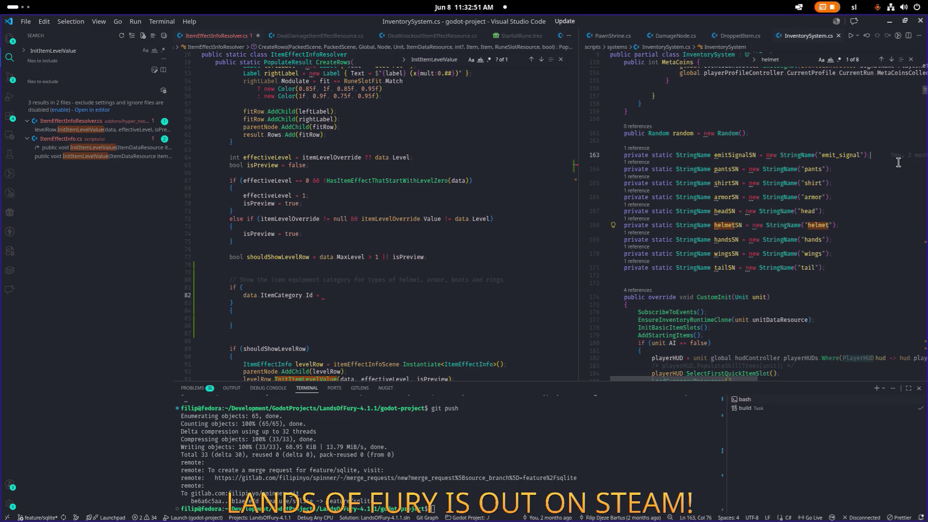
click(868, 182)
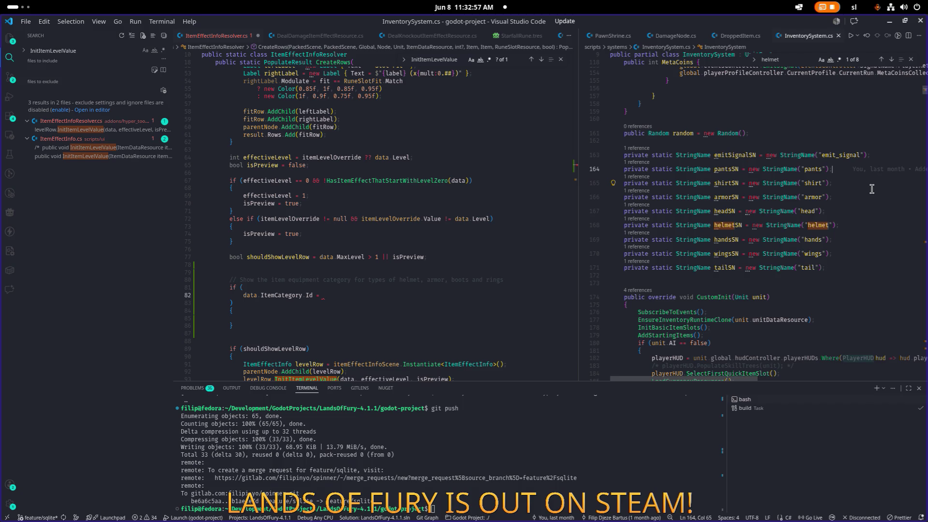
- Change private to public on the StringName fields from pantsSN through tailSN with multiple cursors
alt+click(864, 170)
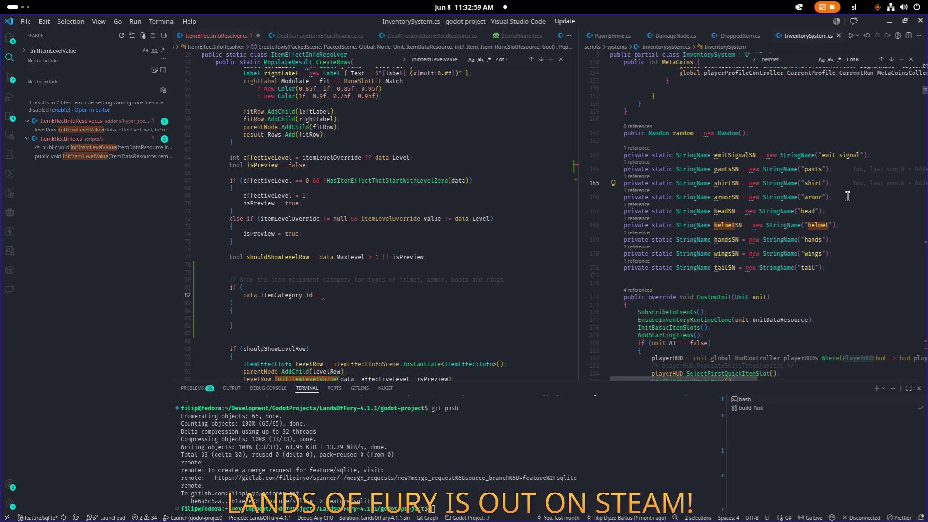
alt+click(840, 211)
alt+click(840, 225)
alt+click(840, 240)
alt+click(843, 254)
alt+click(842, 268)
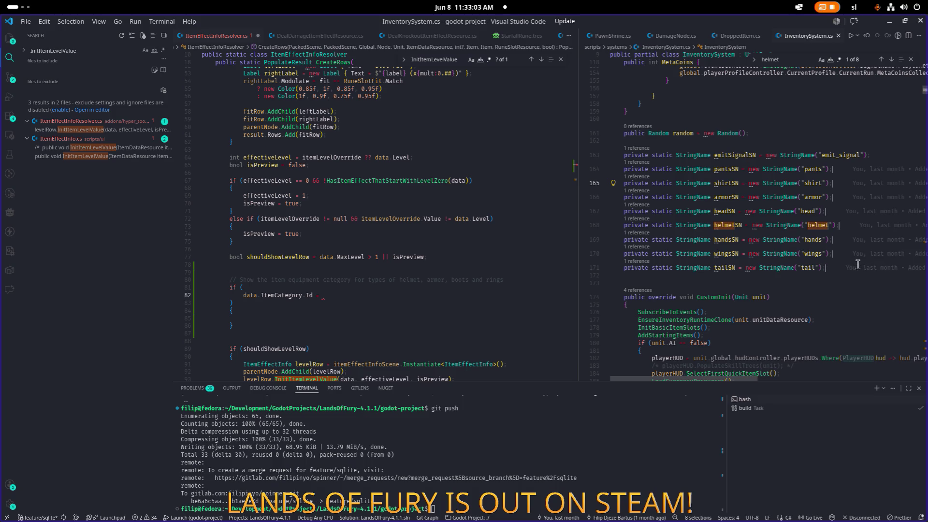
key(ctrl+shift+Right)
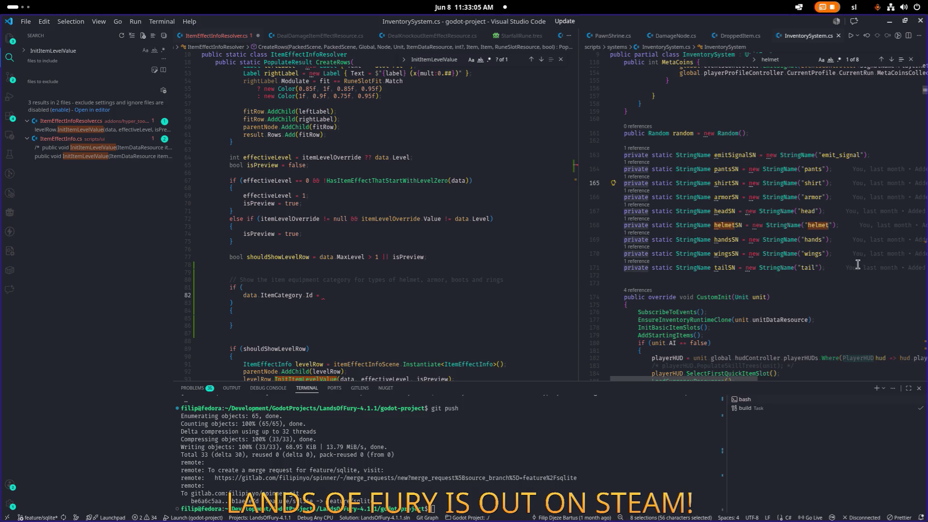
text(public)
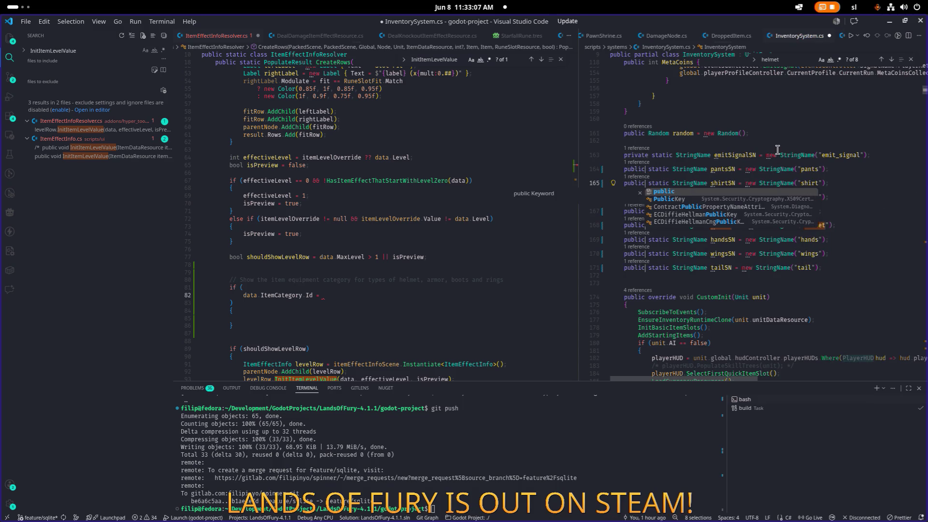
- Make emitSignalSN public too and save InventorySystem.cs
key(Escape)
key(Escape)
key(Up)
key(BackSpace)
key(BackSpace)
key(BackSpace)
text(u)
key(Escape)
text(bli)
key(Escape)
text(c)
key(ctrl+s)
key(Down)
key(Down)
key(Down)
key(Home)
key(Home)
- Check the helmetSN and headSN lines, then return to the resolver's unfinished condition
double_click(627, 224)
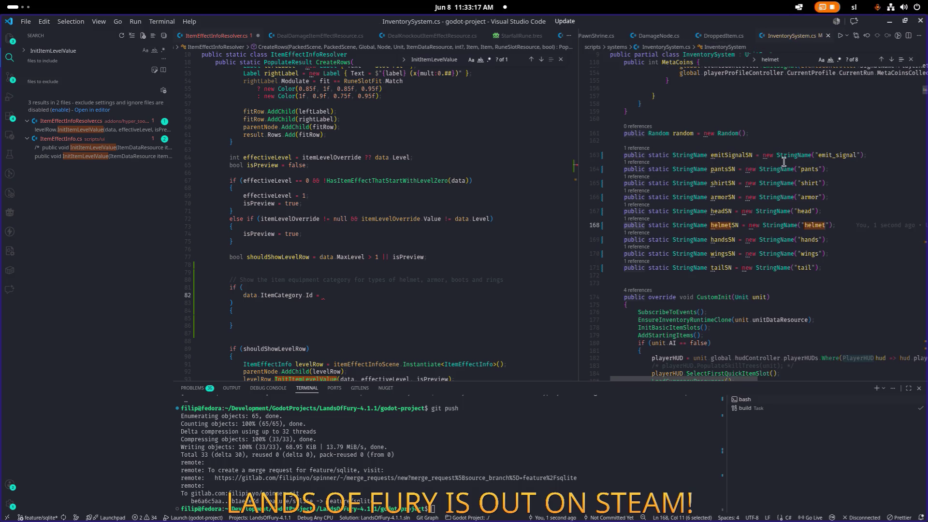
click(656, 226)
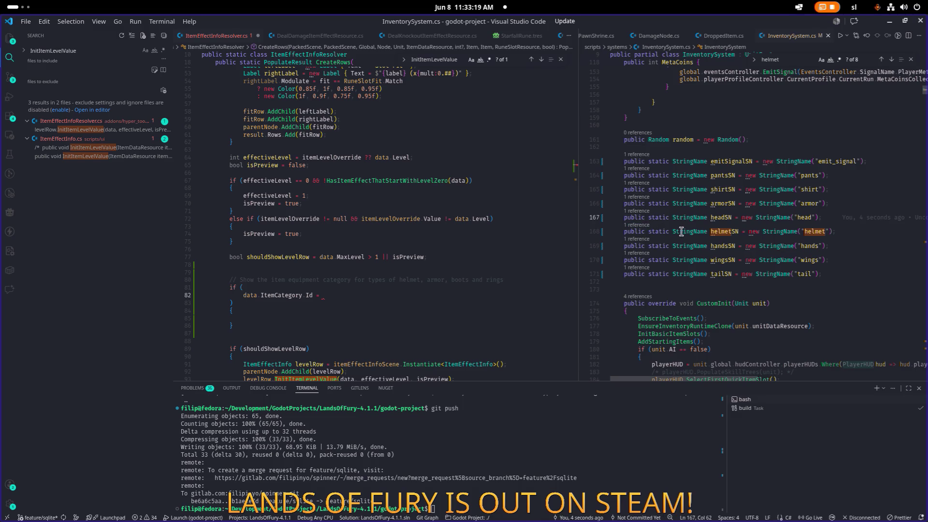
scroll(336, 300, up, 1)
click(336, 300)
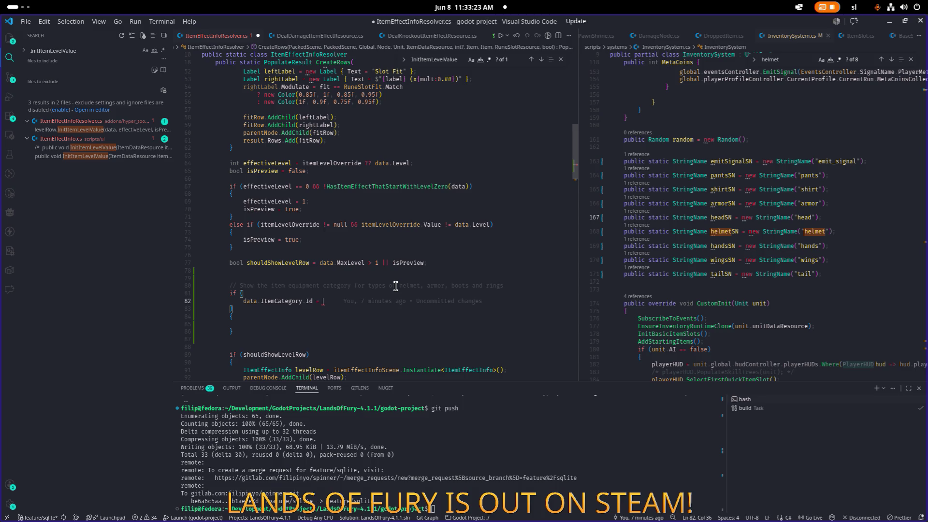
- Start the tooltip condition with a negated InventorySystem.helmetSN check followed by ||
text(Inves)
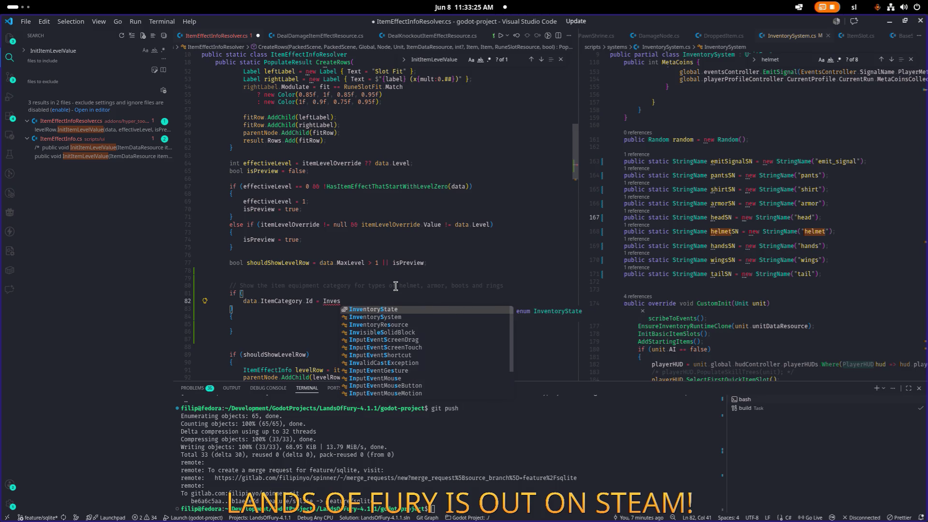
key(Down)
key(Tab)
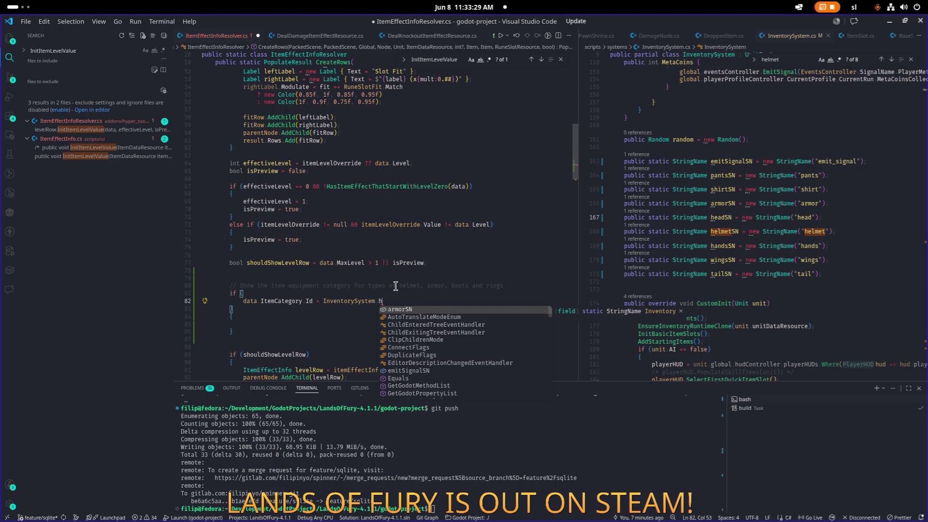
key(Down)
key(Down)
key(Tab)
key(ctrl+Left)
key(ctrl+Left)
key(ctrl+Left)
text(!)
key(End)
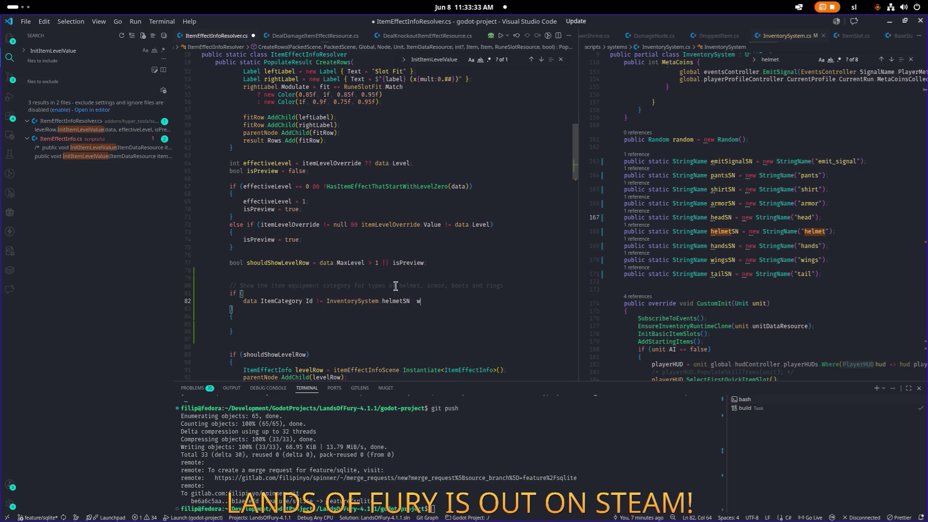
text(||)
key(BackSpace)
key(BackSpace)
key(BackSpace)
text(||)
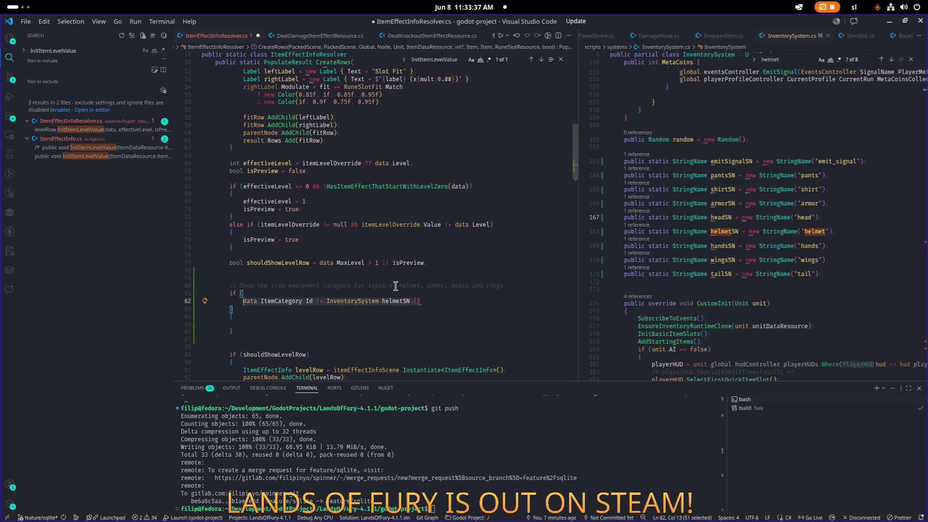
- Duplicate the condition line, changing the second copy to armorSN and starting the third as bo
key(shift+alt+Down)
key(shift+alt+Down)
key(Return)
text(data.ItemCategory.Id != InventorySystem.helmetSN ||)
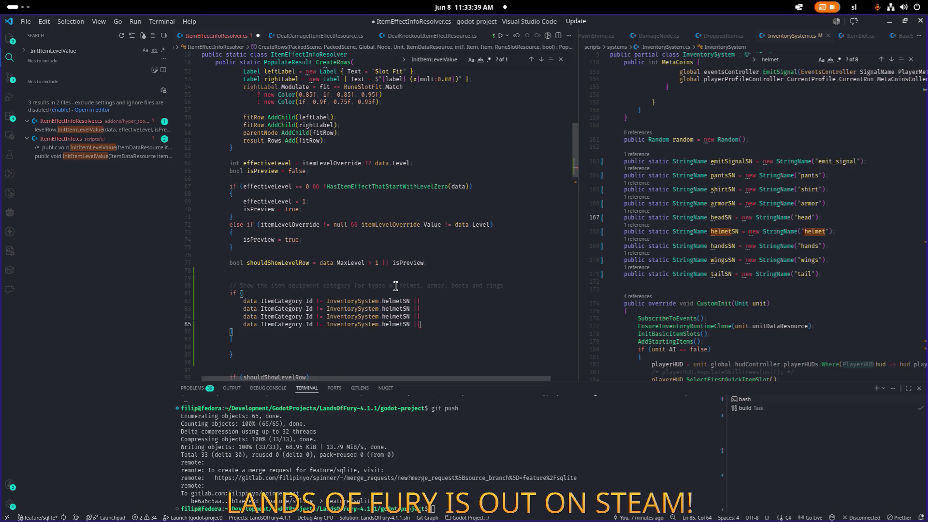
key(BackSpace)
key(BackSpace)
key(Up)
key(Up)
key(ctrl+shift+Left)
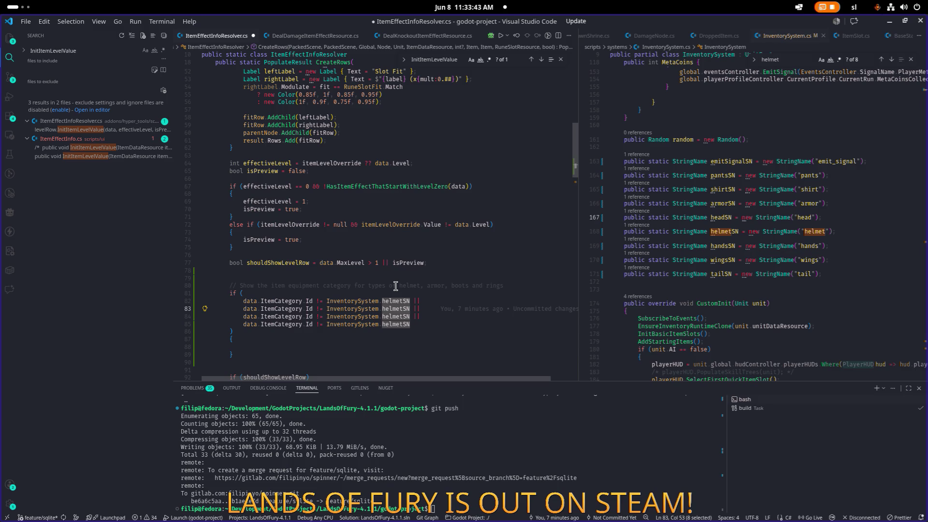
text(armor)
key(Return)
key(Down)
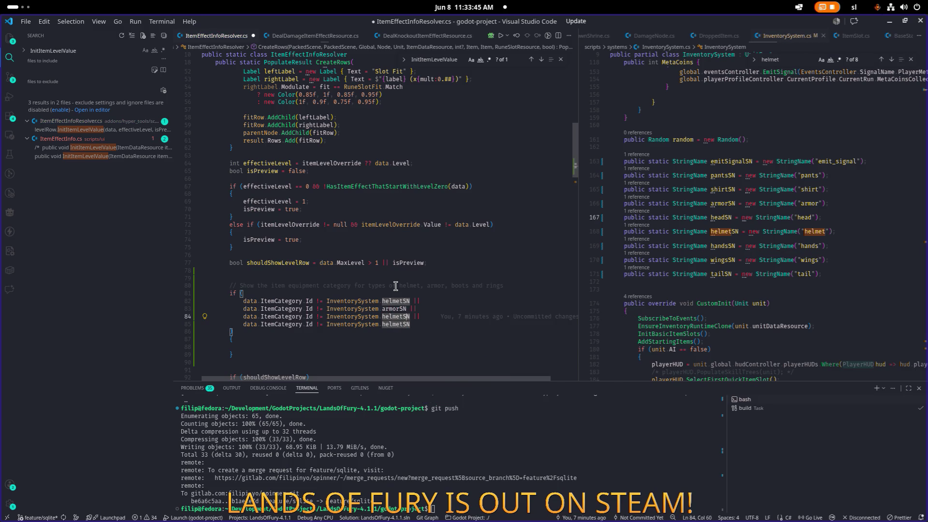
key(ctrl+BackSpace)
text(bo)
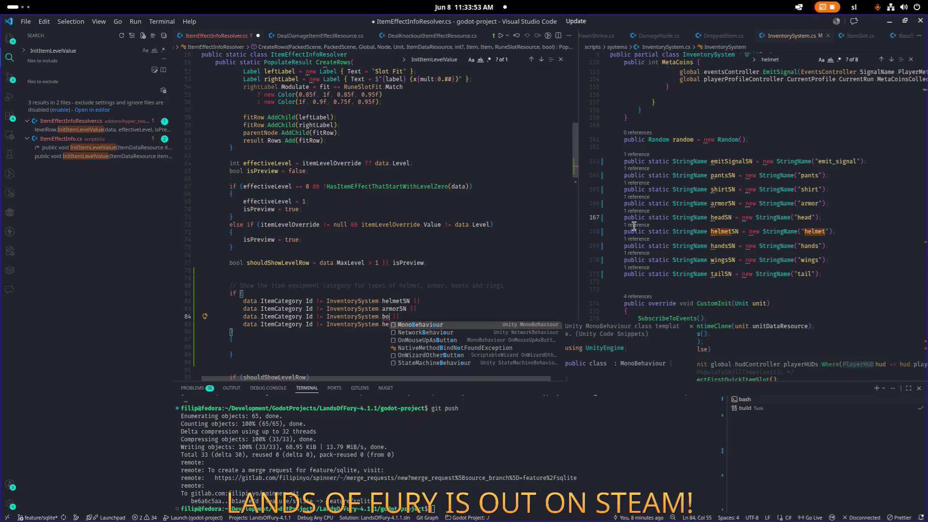
- In InventorySystem.cs, add a bootsSN StringName with value "boots" and save
click(827, 231)
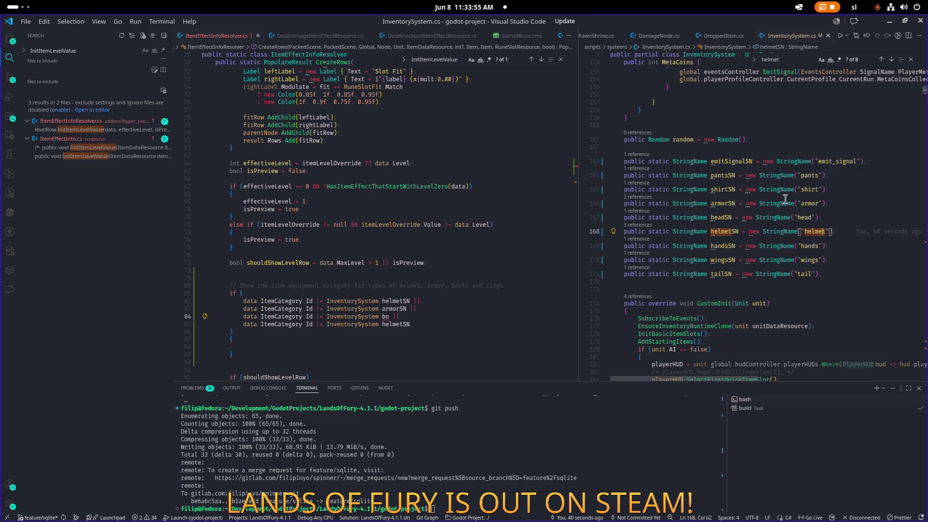
key(Up)
key(Up)
key(Home)
key(Home)
key(Down)
key(Down)
key(Down)
click(860, 233)
mouse_move(860, 234)
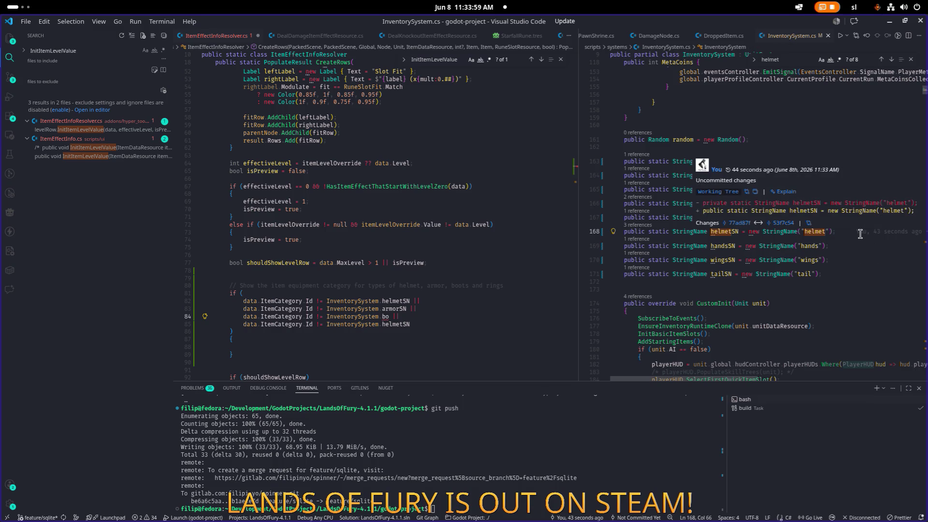
key(shift+alt+Down)
key(Home)
key(Right)
key(ctrl+Right)
key(ctrl+Right)
key(ctrl+Right)
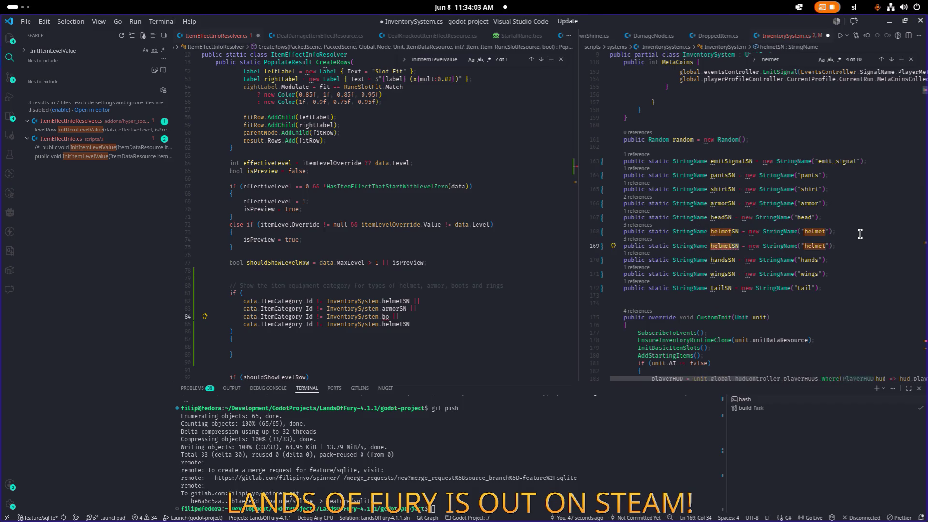
key(ctrl+BackSpace)
text(bootsSN)
key(ctrl+Right)
key(ctrl+Right)
key(ctrl+Right)
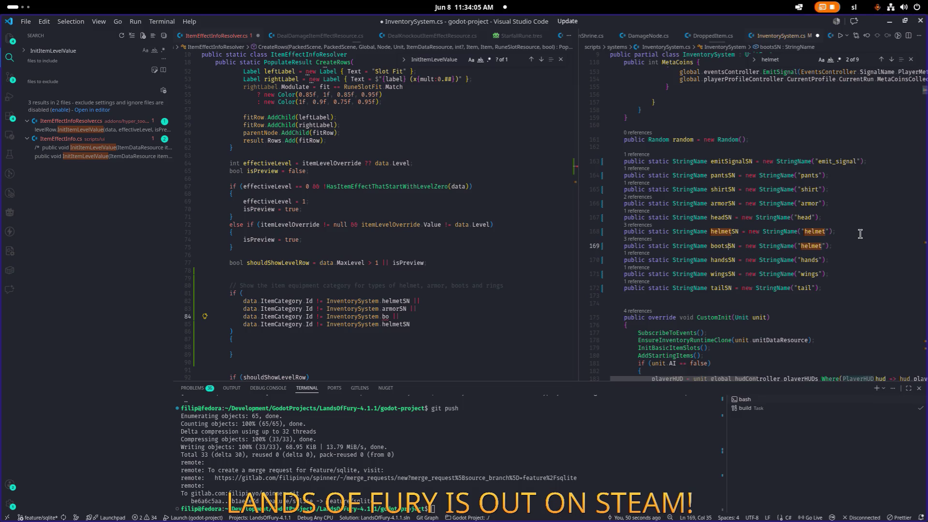
key(ctrl+BackSpace)
text(boots)
key(ctrl+s)
- Replace the repeated helmetSN in the last condition line with ring
click(859, 233)
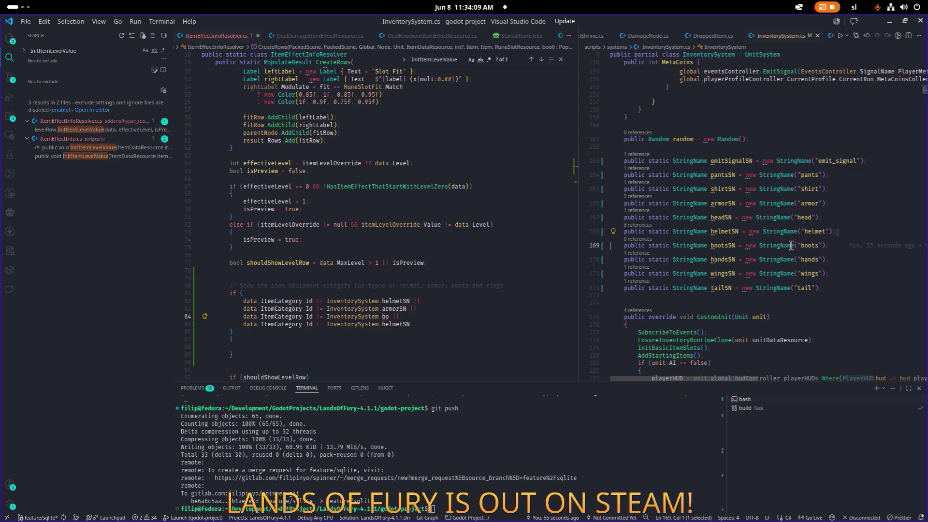
click(728, 243)
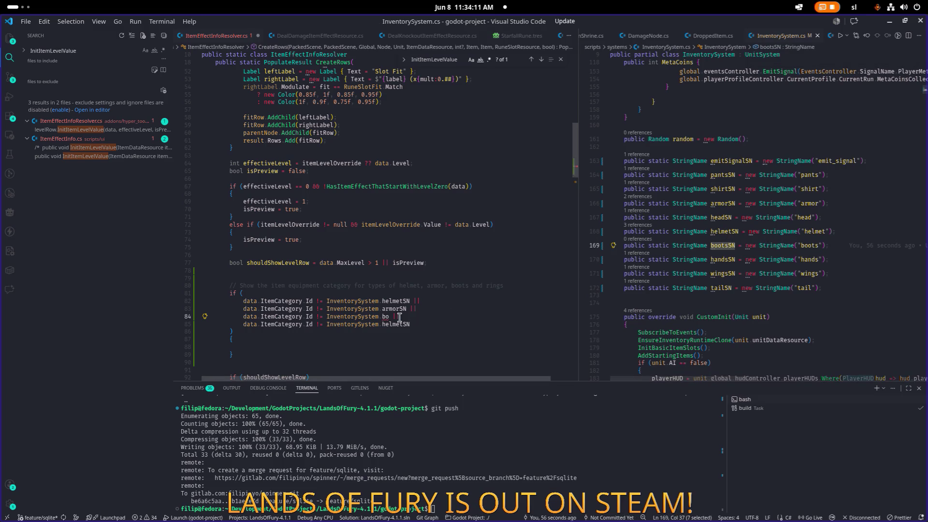
scroll(386, 323, up, 1)
double_click(386, 323)
double_click(403, 330)
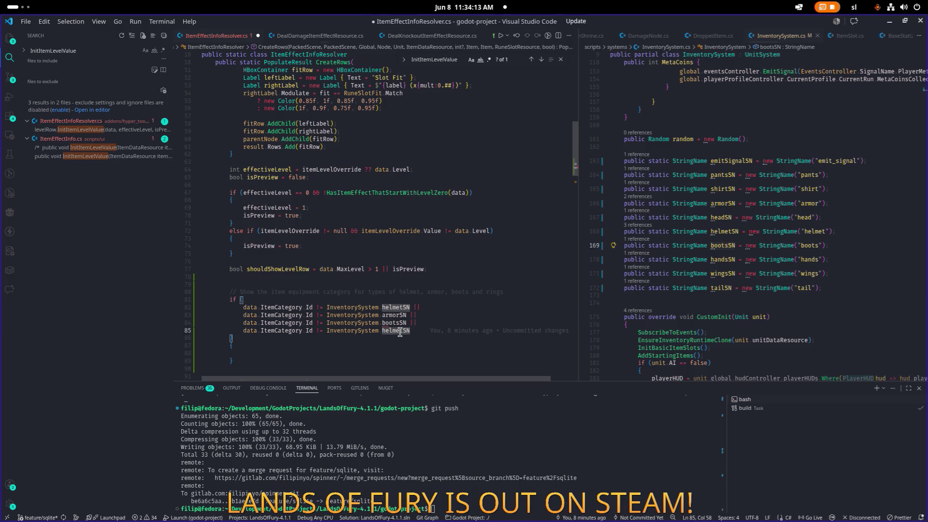
text(ring)
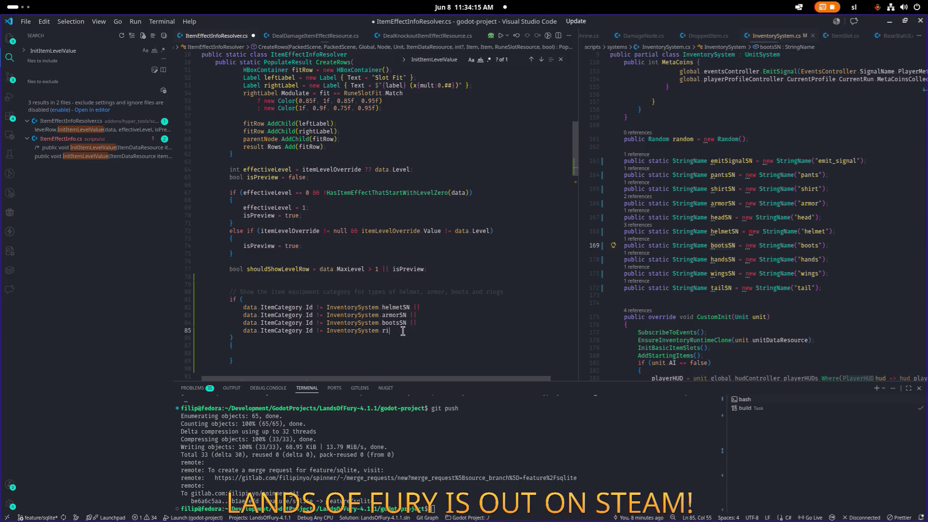
key(Escape)
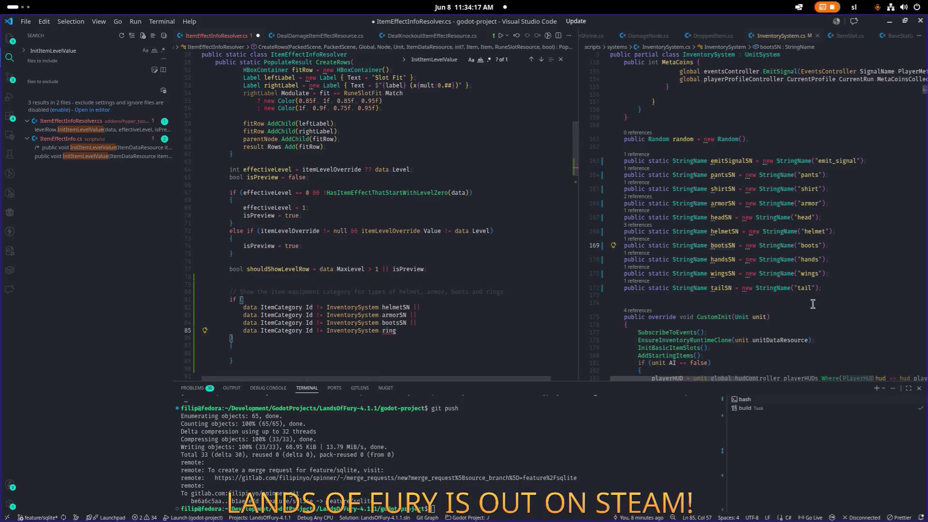
- Duplicate the bootsSN declaration as a ringSN StringName with value "ring" and save
click(869, 241)
key(End)
key(Down)
key(Down)
key(Up)
key(Up)
key(Up)
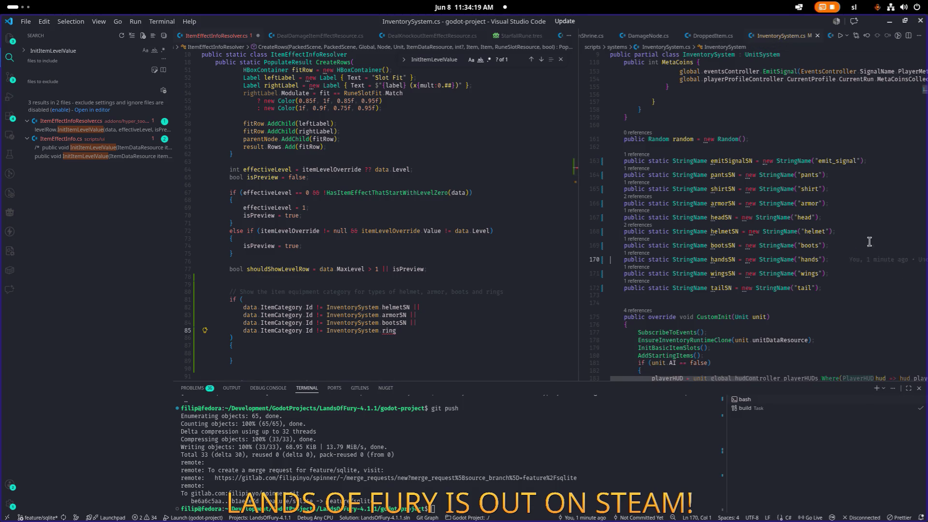
key(Down)
key(ctrl+shift+alt+Down)
key(ctrl+Left)
key(ctrl+Left)
key(ctrl+Left)
key(ctrl+Left)
key(ctrl+Left)
key(ctrl+shift+Left)
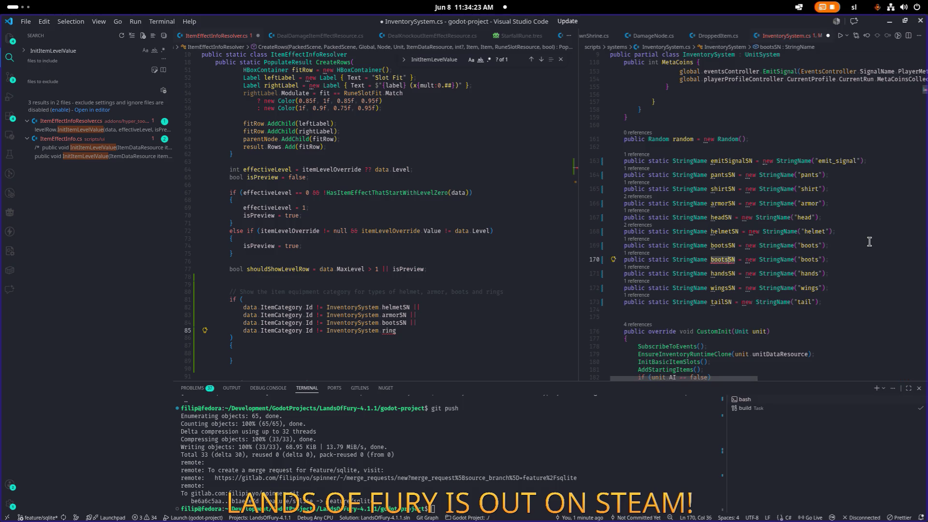
text(ring)
key(ctrl+Right)
key(ctrl+Right)
key(ctrl+Right)
key(ctrl+shift+Left)
text(ring)
key(ctrl+s)
- Complete the last condition as ringSN and save the resolver file
click(403, 330)
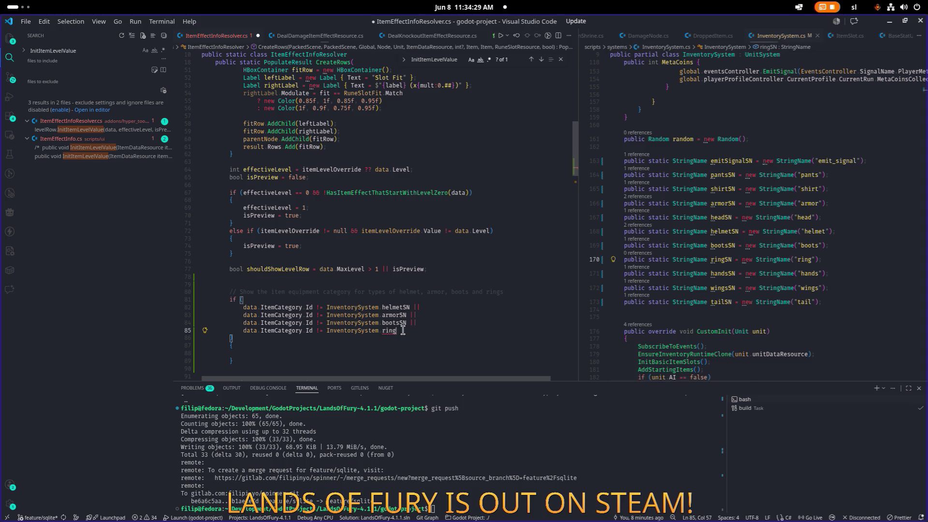
text(S)
key(Tab)
key(ctrl+s)
key(Down)
key(Down)
key(Down)
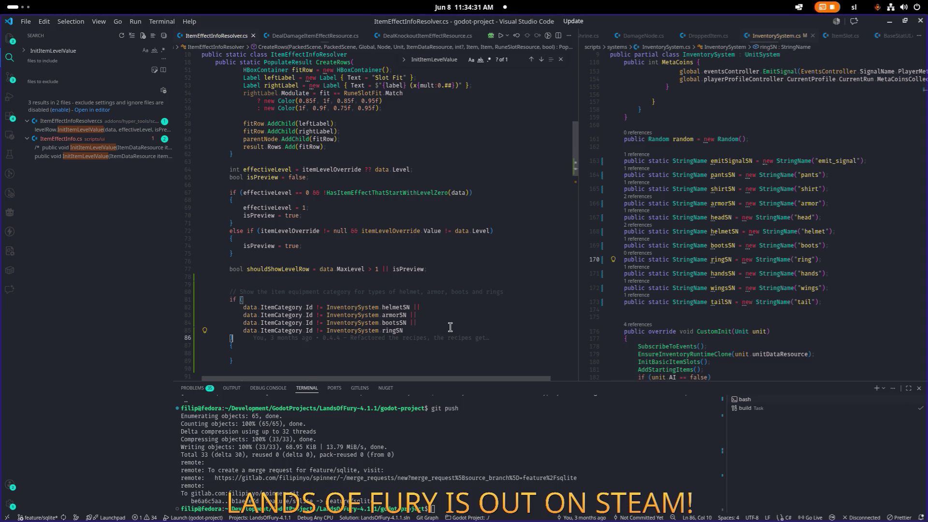
- Change != to == on all four helmetSN, armorSN, bootsSN and ringSN comparisons
scroll(450, 327, down, 1)
scroll(450, 327, down, 1)
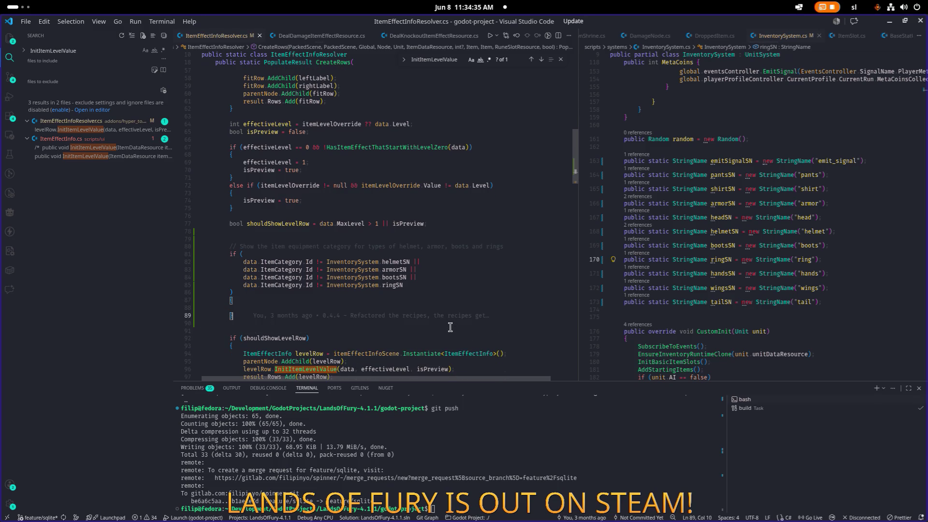
key(Up)
key(Up)
key(Up)
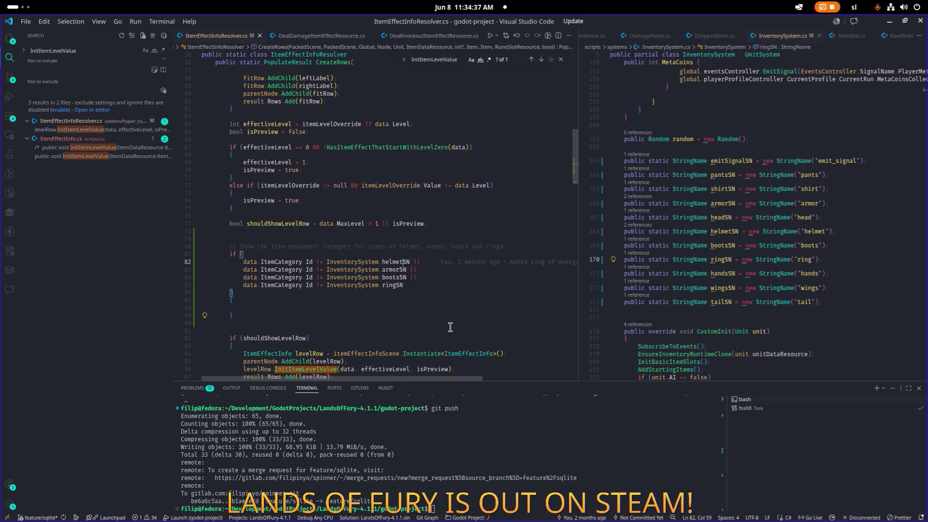
click(473, 261)
alt+click(464, 269)
alt+click(460, 277)
alt+click(457, 285)
key(Home)
key(ctrl+Right)
key(ctrl+Right)
key(ctrl+Right)
key(Right)
key(Delete)
text(=)
key(ctrl+s)
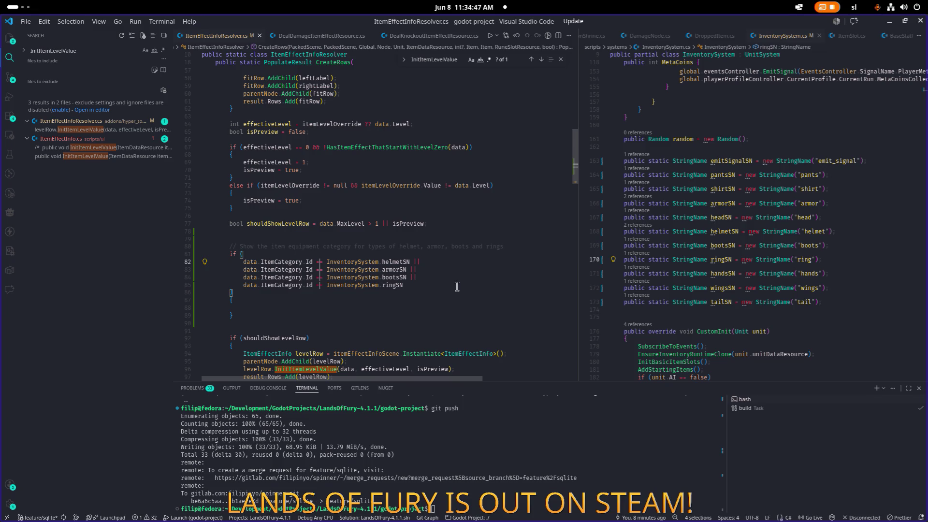
- Add blank lines inside the empty if-block and save ItemEffectInfoResolver.cs
key(Escape)
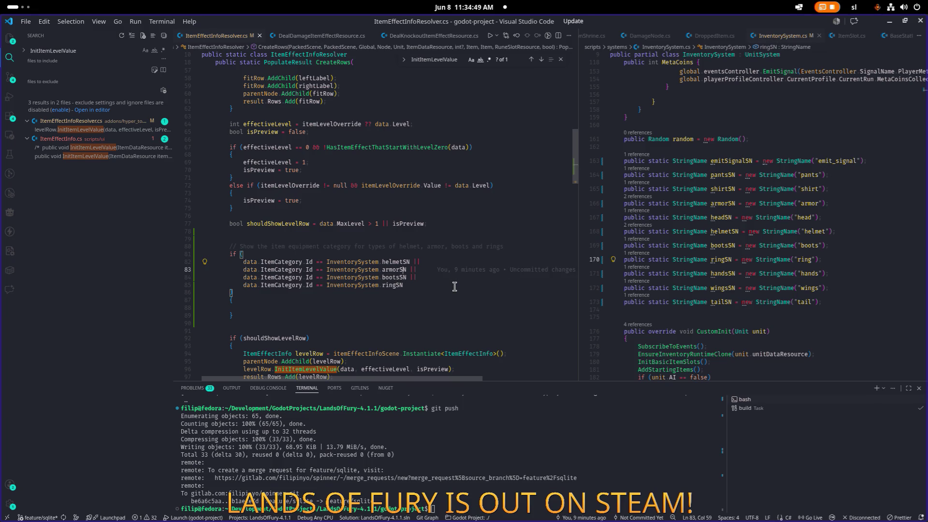
key(Up)
key(Home)
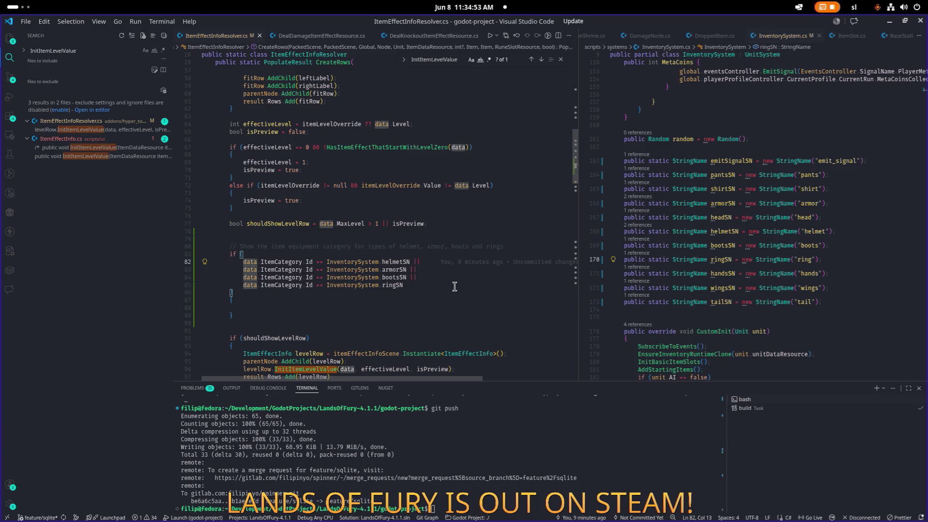
key(Down)
key(Down)
key(Down)
key(Return)
key(Return)
key(Up)
key(Up)
key(ctrl+s)
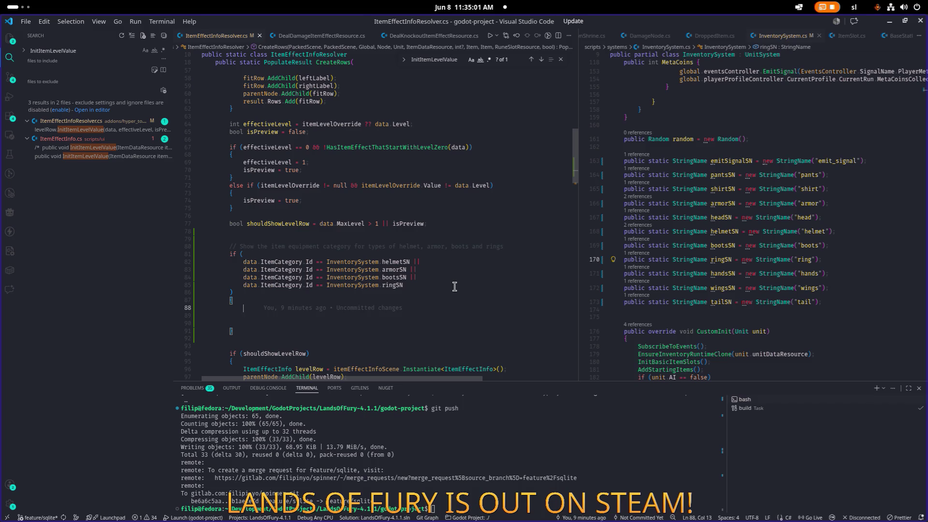
scroll(454, 287, down, 7)
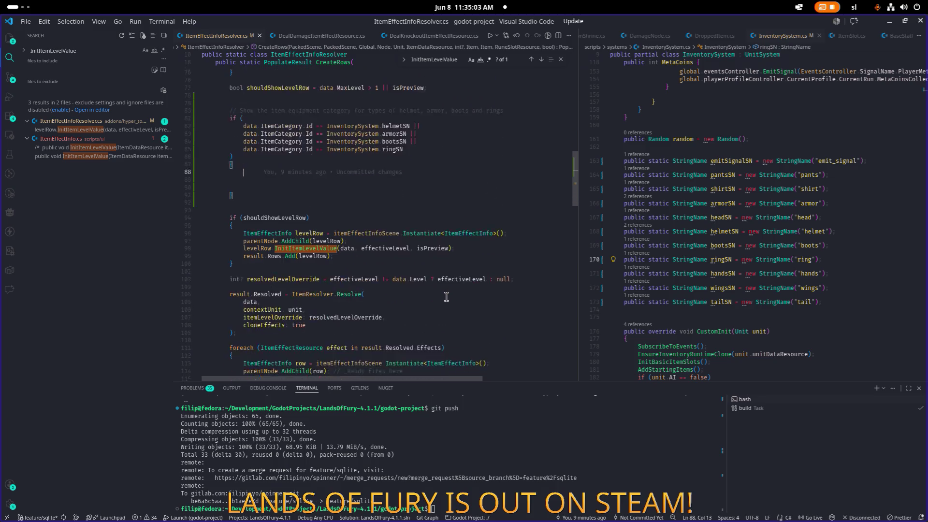
scroll(480, 248, up, 1)
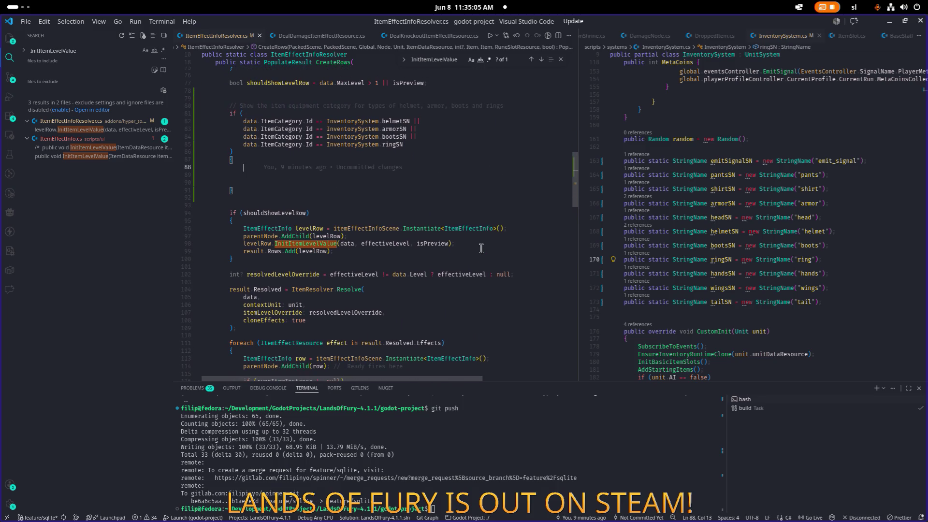
click(442, 252)
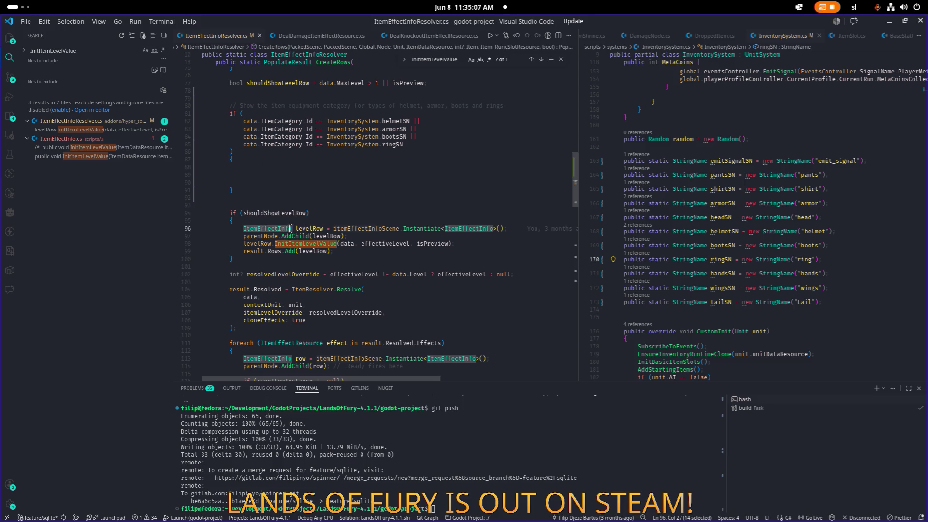
- Paste the copied levelRow creation code into the new if-block and save
key(Up)
key(Up)
key(Up)
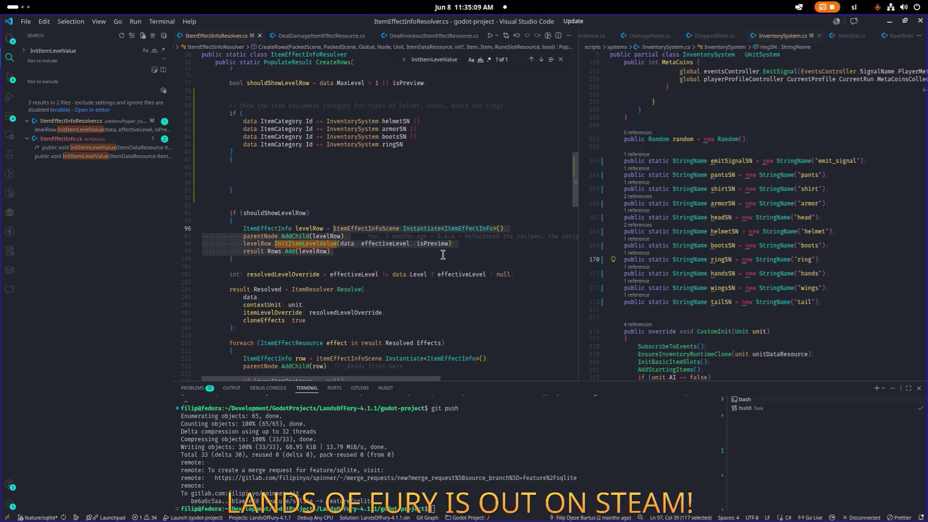
key(Up)
key(Up)
key(Up)
key(Tab)
text(ItemEffectInfo levelRow = itemEffectInfoScene.Instantiate<ItemEffectInfo>();             parentNode.AddChild(levelRow);             levelRow.InitItemLevelValue(data, effectiveLevel, isPreview);             result.Rows.Add(levelRow);)
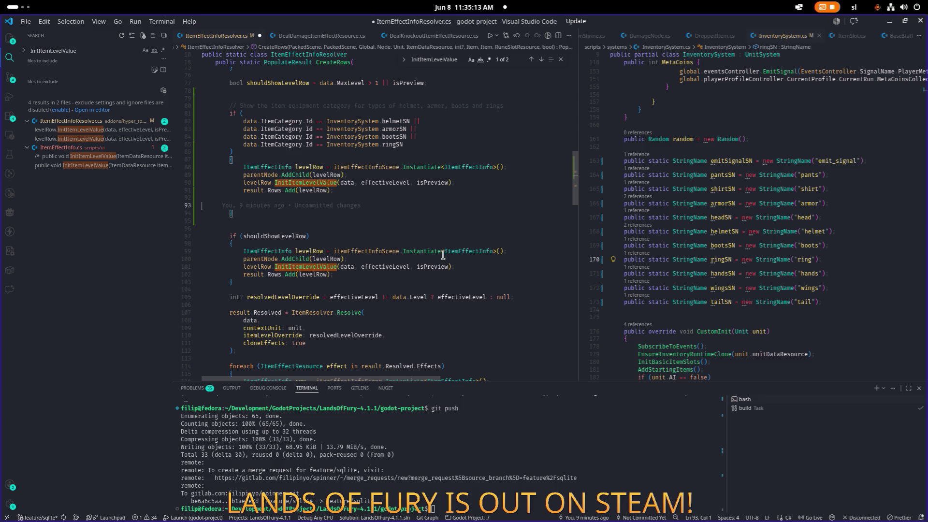
key(Delete)
key(ctrl+s)
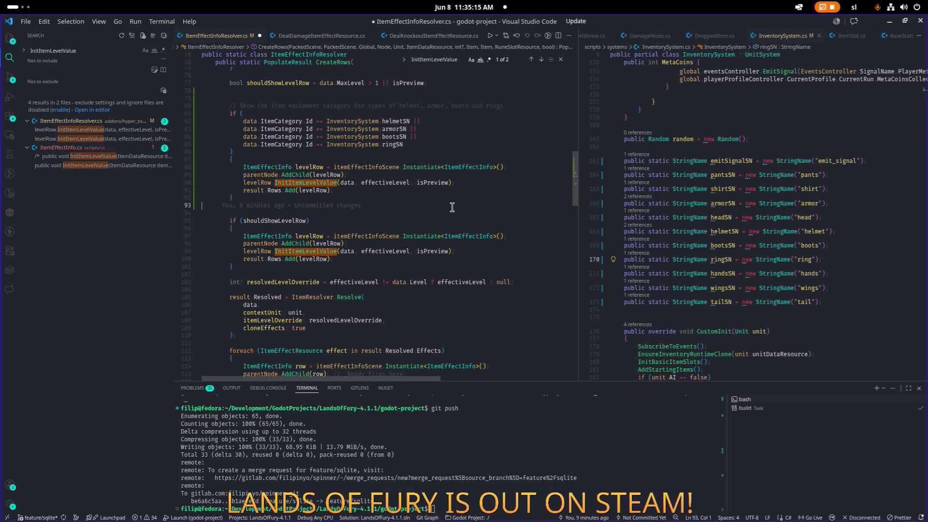
- Rename the pasted levelRow variable to equipmentTypeRow
double_click(382, 166)
double_click(310, 167)
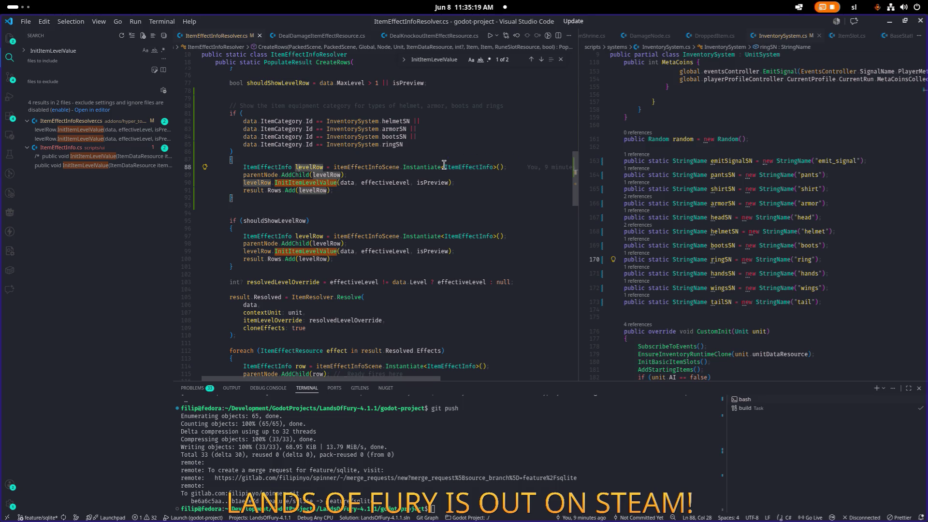
key(F2)
key(Home)
key(shift+Right)
key(shift+Right)
key(shift+Right)
text(equi)
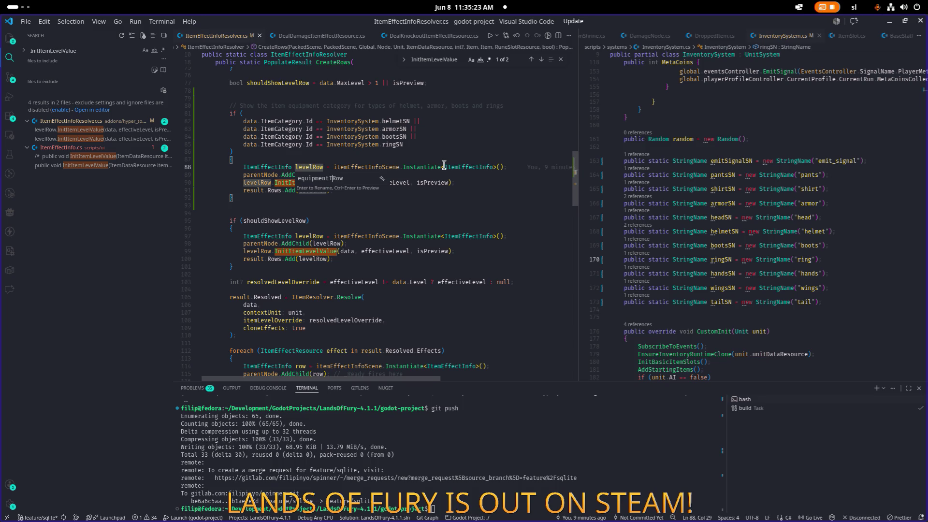
text(ype)
key(Return)
- Begin replacing the InitItemLevelValue call on line 90, leaving Initeq
click(360, 182)
double_click(346, 183)
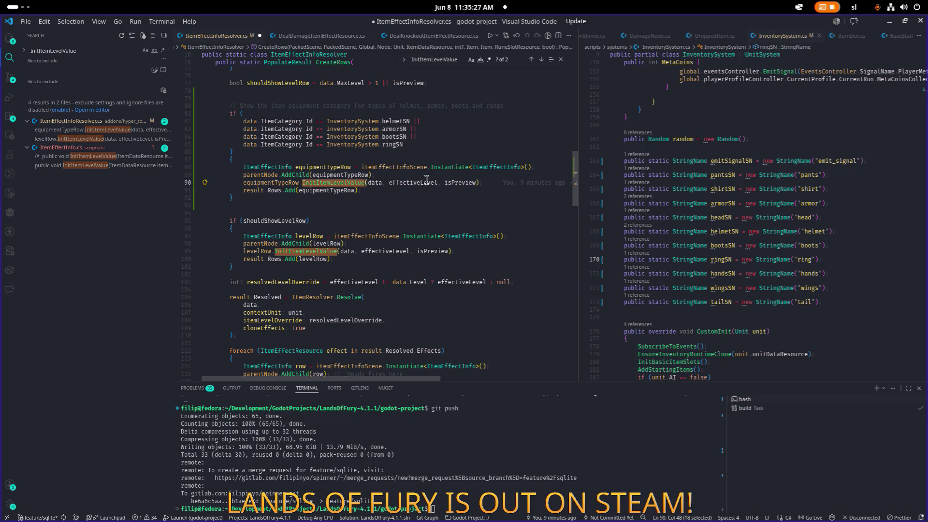
text(In)
text(q)
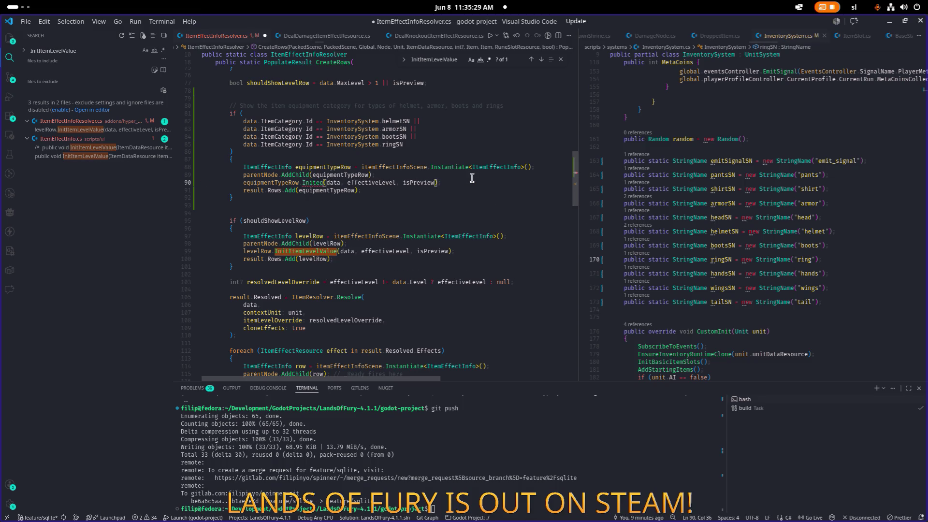
click(801, 197)
key(ctrl+p)
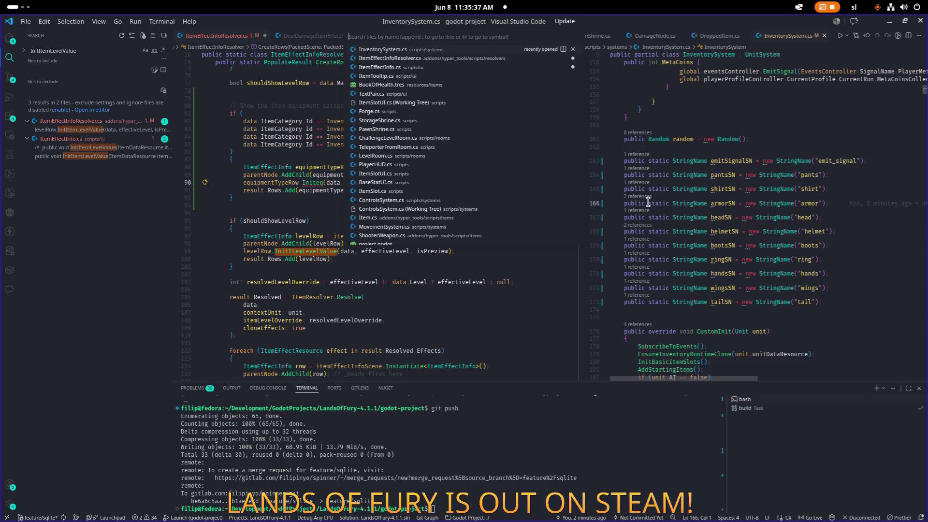
- Open ItemEffectInfo.cs and select the InitItemCategoryValue method name
click(408, 67)
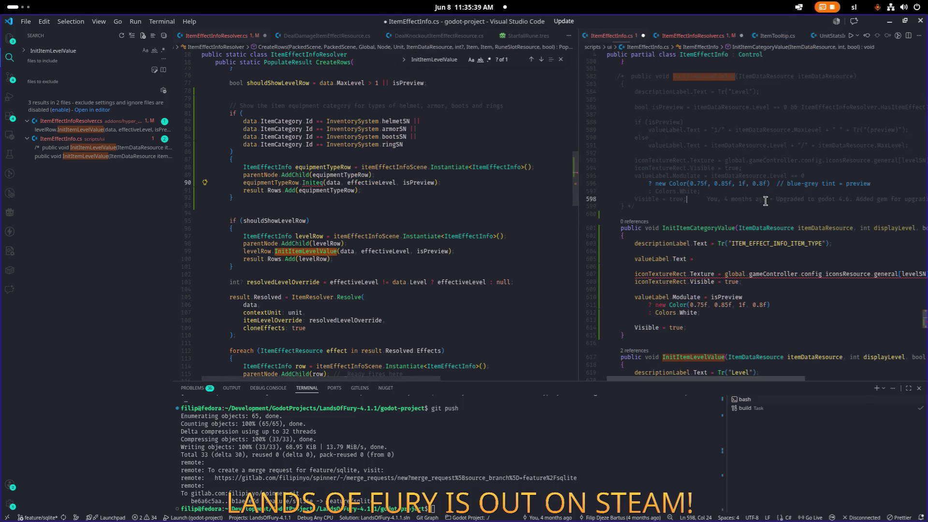
click(701, 230)
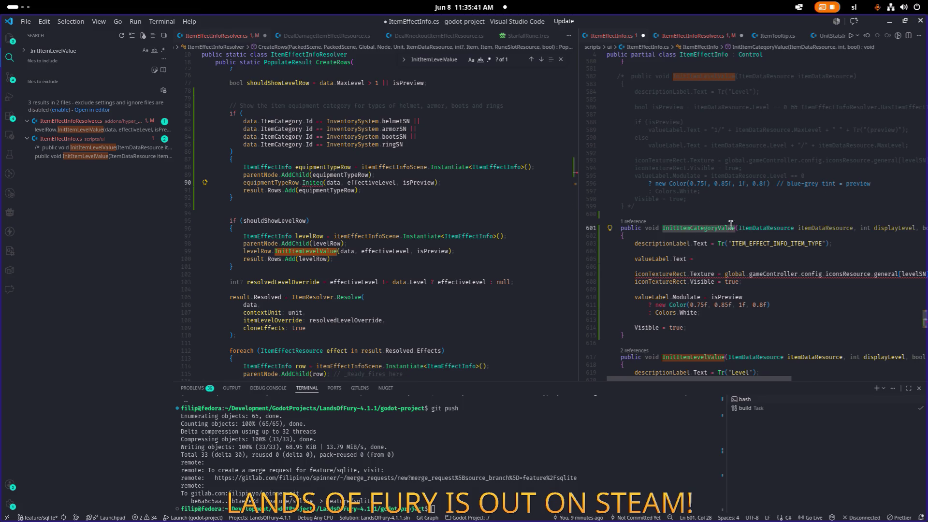
click(689, 229)
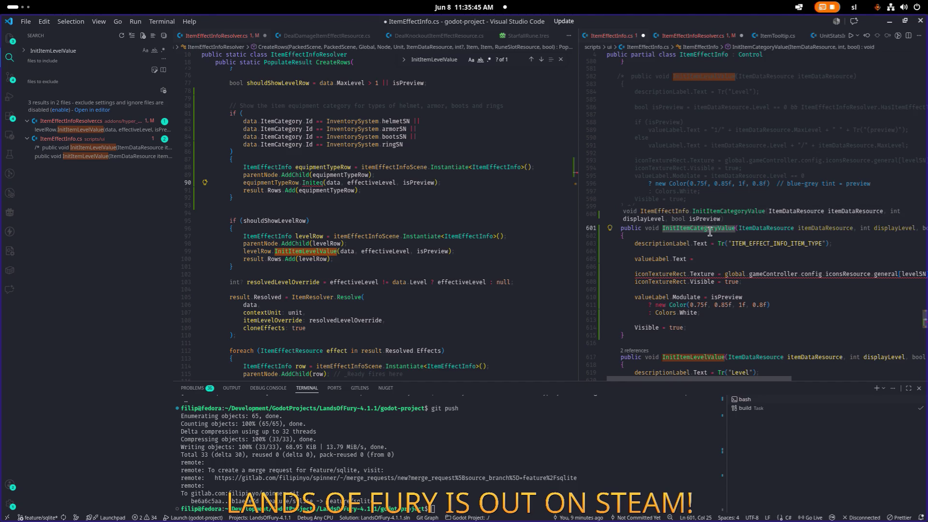
double_click(715, 227)
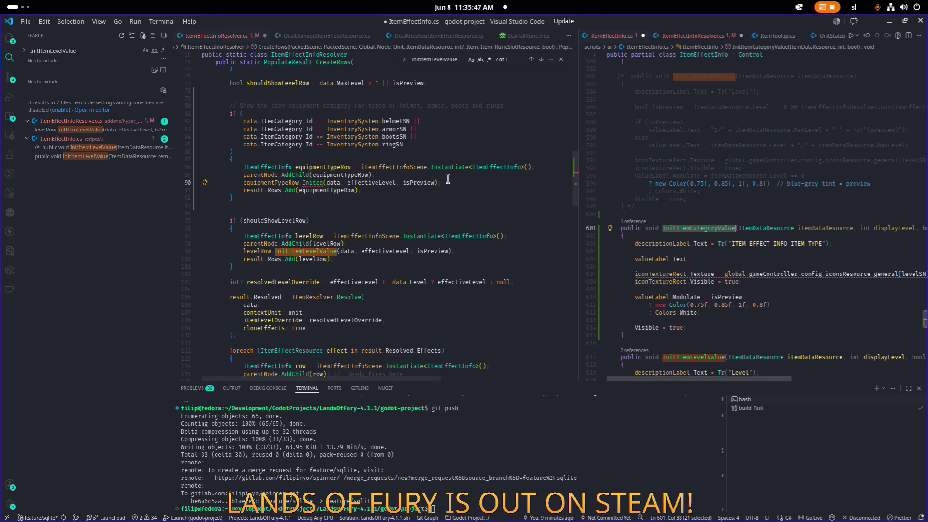
- Rename the equipmentTypeRow variable to itemCategoryRow
click(327, 173)
key(F2)
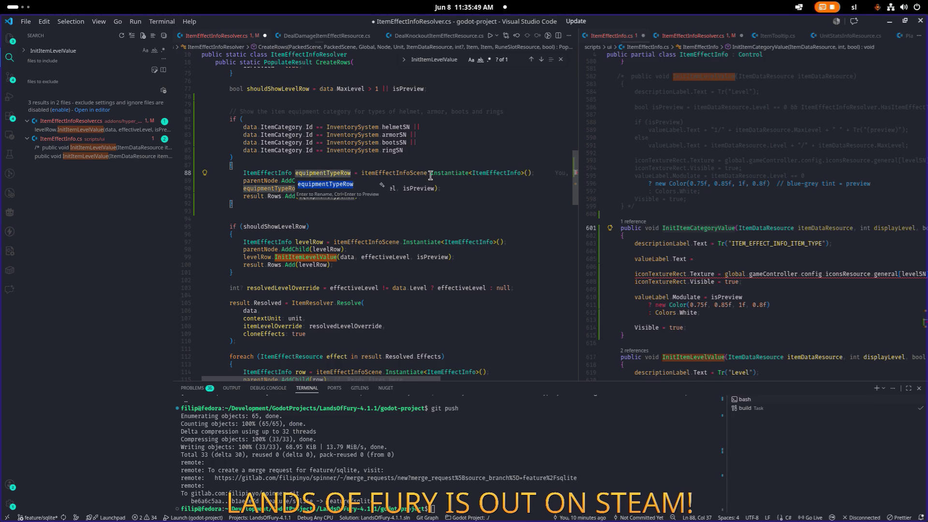
key(End)
key(shift+Home)
text(itemcategor)
key(BackSpace)
key(BackSpace)
key(BackSpace)
text(tegory)
key(Return)
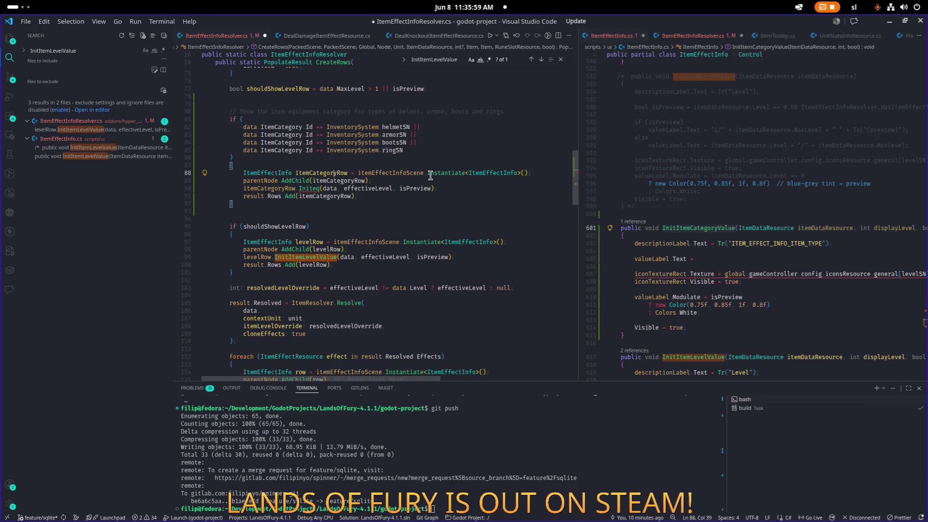
- Replace Initeq with an InitItemCategoryValue call, save, and remove the extra blank line 94
key(ctrl+2)
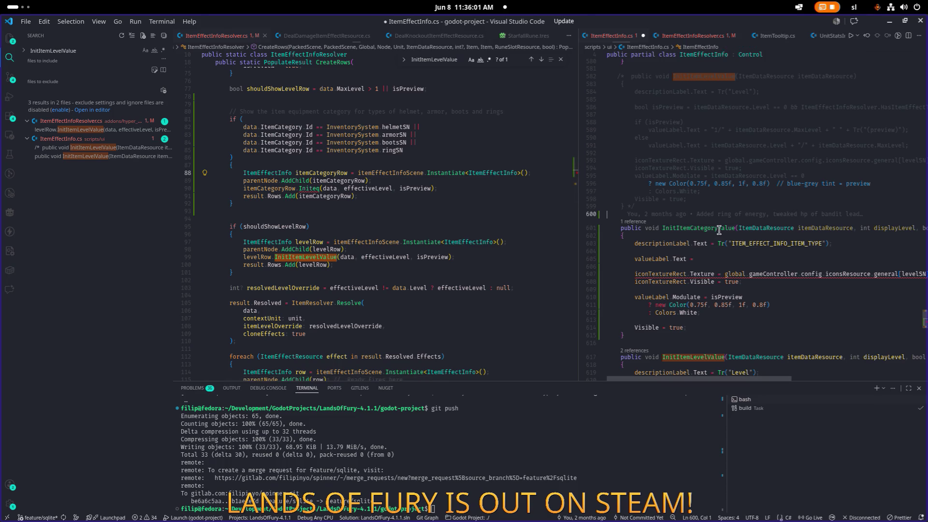
double_click(309, 188)
text(InitItemCategoryValue)
click(439, 198)
key(ctrl+s)
click(413, 219)
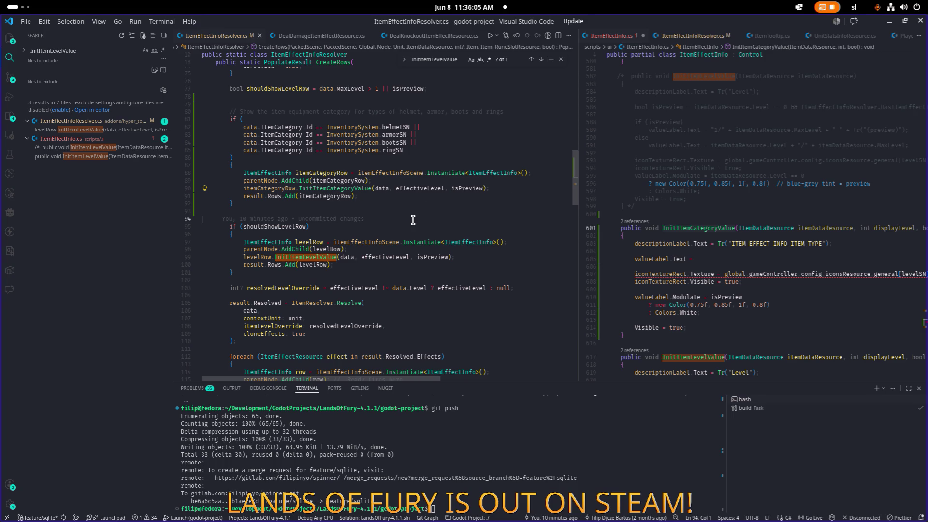
key(BackSpace)
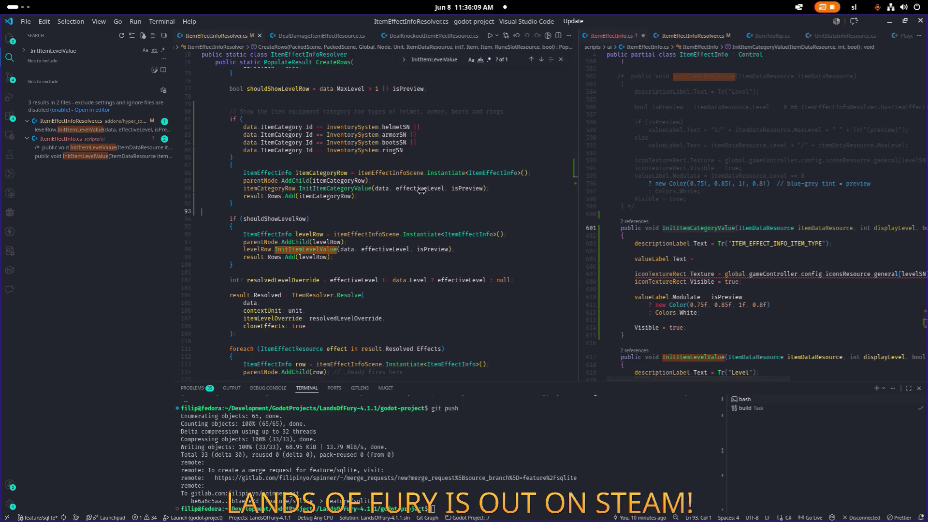
- Copy the ITEM_EFFECT_INFO_ITEM_TYPE translation key and switch to Translations.csv
drag(578, 202, 422, 191)
key(ctrl+2)
double_click(658, 243)
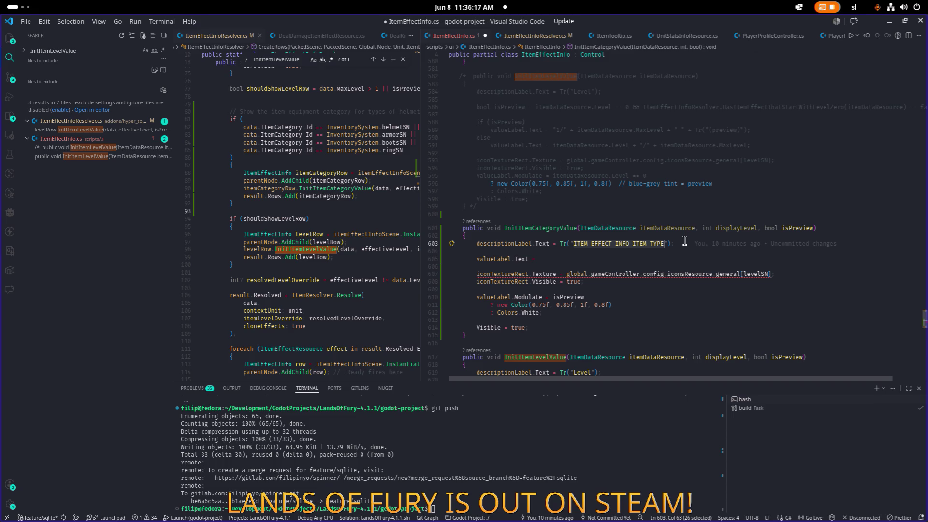
mouse_move(683, 242)
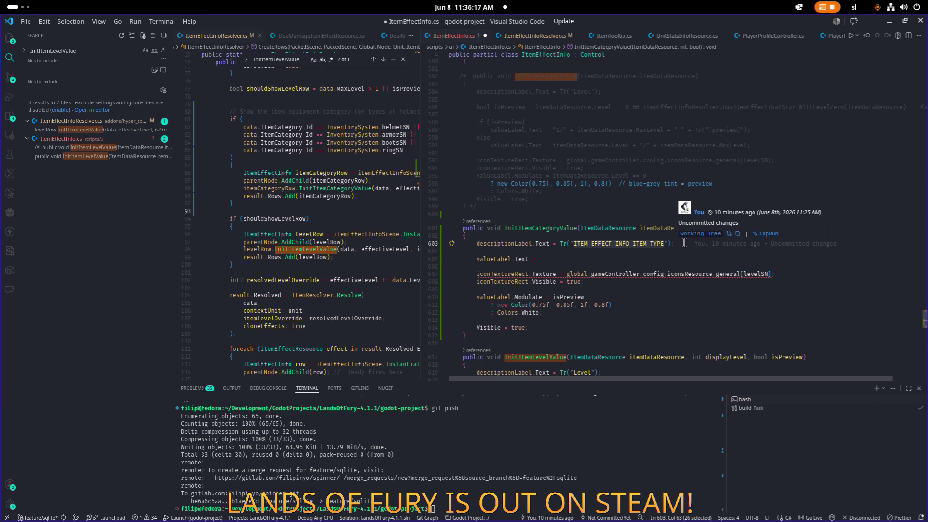
click(649, 243)
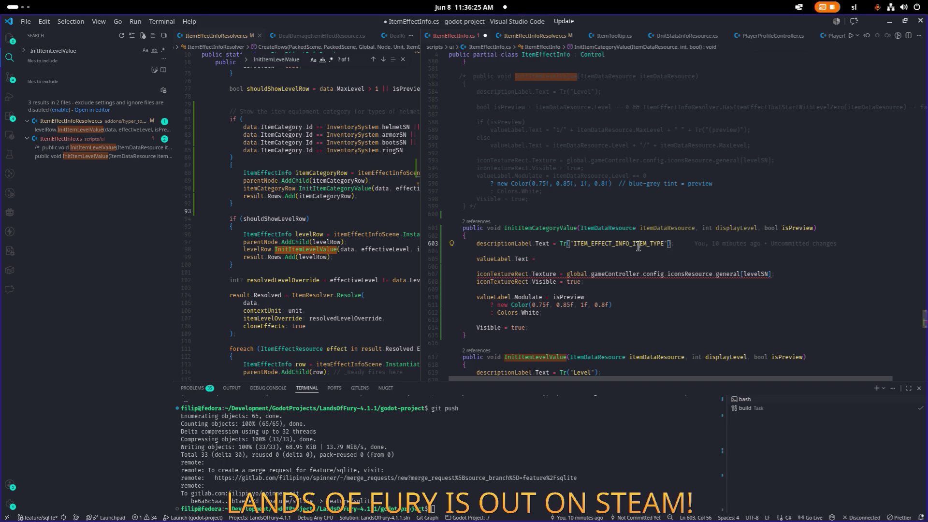
double_click(642, 243)
key(ctrl+c)
key(alt+Tab)
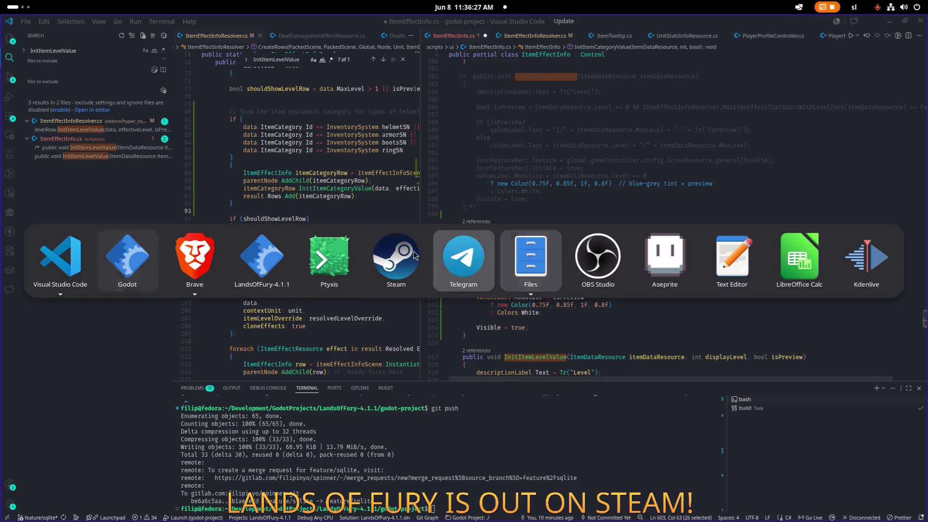
key(Tab)
key(Tab)
key(Tab)
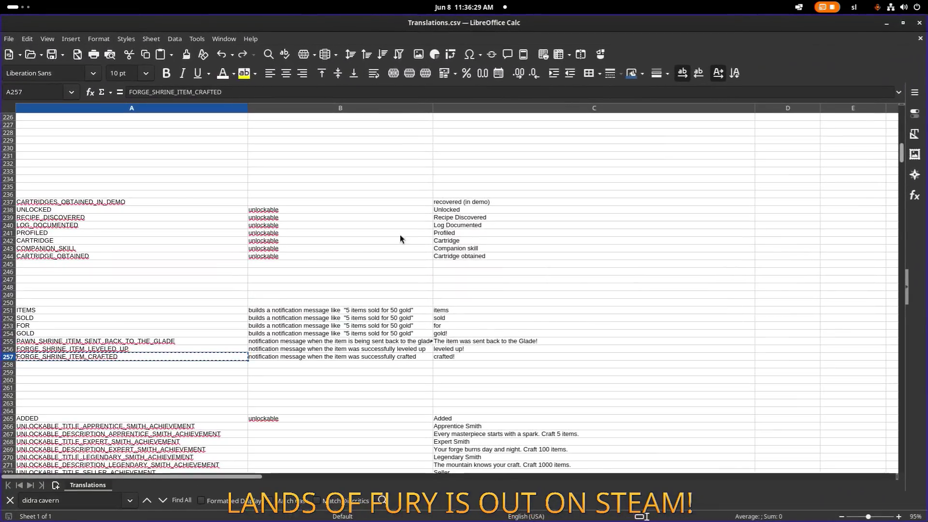
- Try pasting the copied key into empty cell A259, then undo it
scroll(223, 333, down, 1)
click(213, 347)
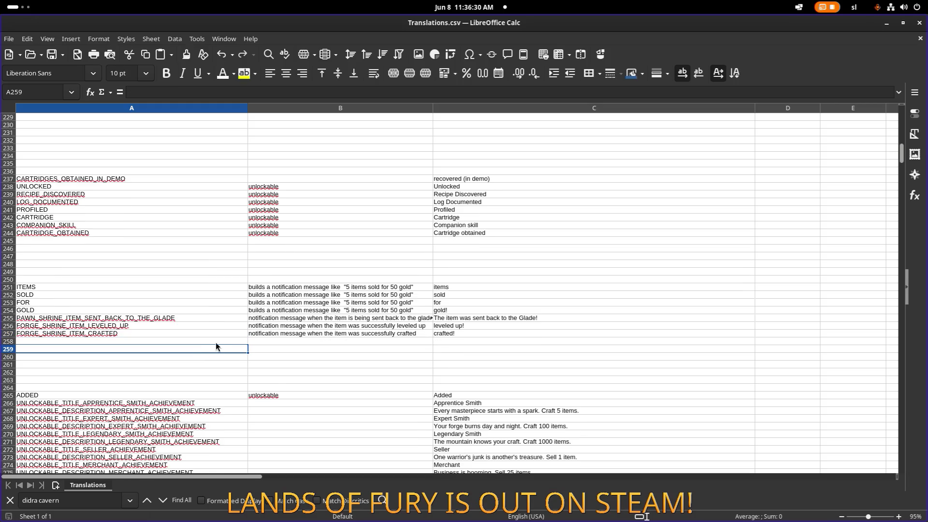
key(ctrl+v)
key(ctrl+z)
scroll(183, 346, down, 20)
click(190, 334)
- Search the sheet for ITEM_EFFECT, then scroll to the end of the keys
key(ctrl+f)
text(ITEM_EFFECT)
key(Return)
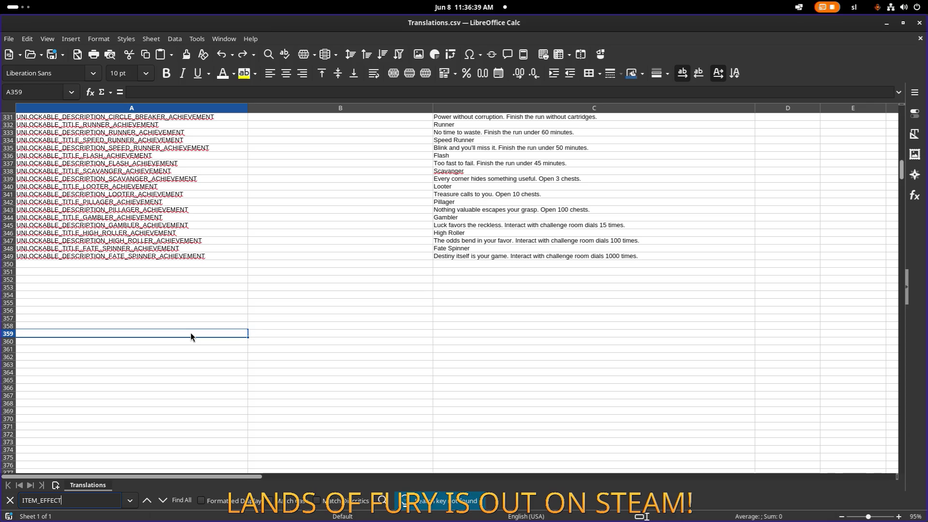
scroll(204, 323, down, 20)
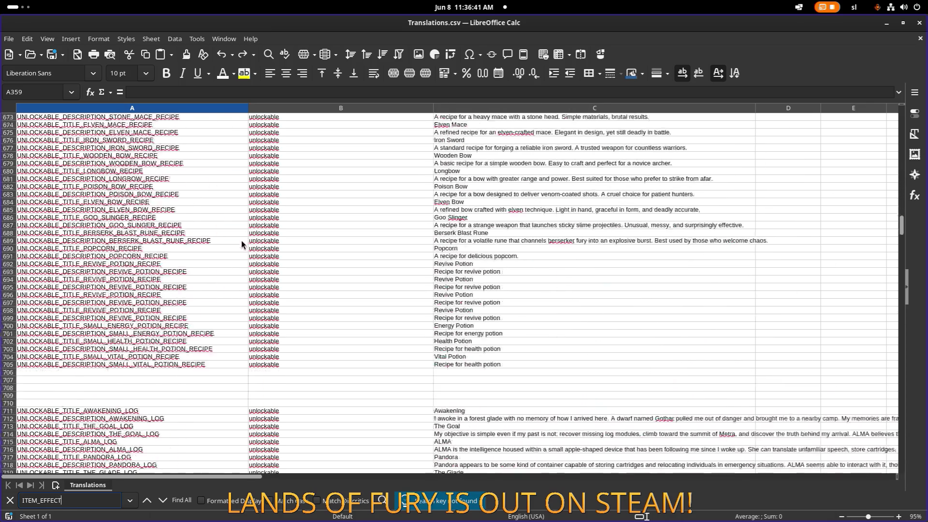
scroll(251, 248, down, 20)
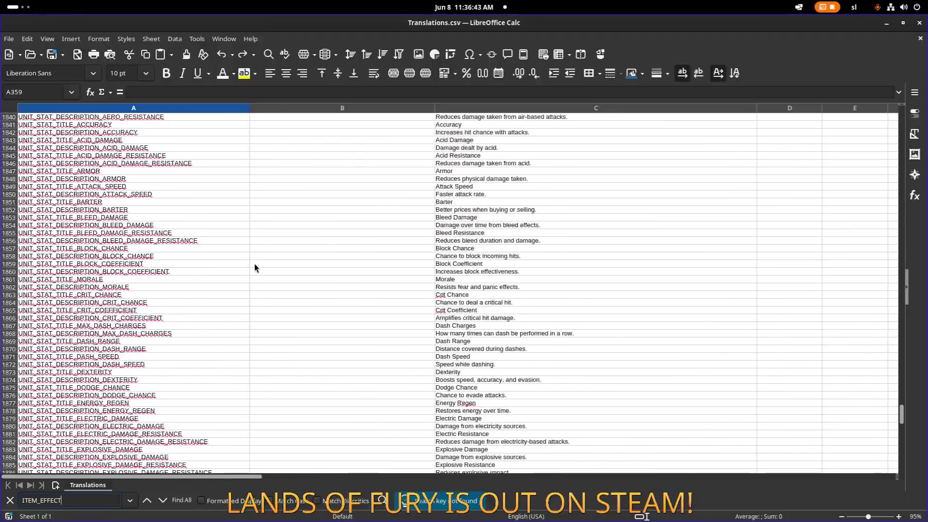
scroll(248, 269, down, 20)
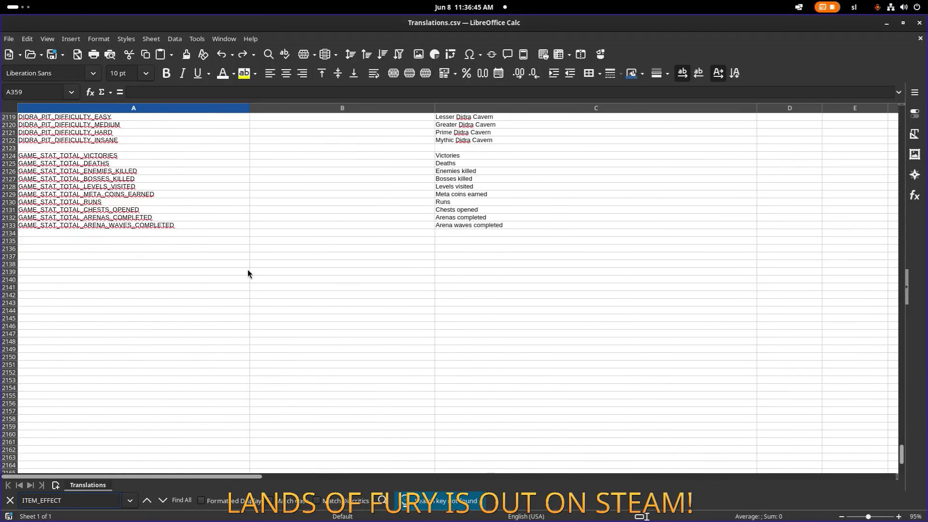
scroll(248, 273, down, 20)
- Select empty cell A2138 and bring up Paste Special for the copied key
click(186, 303)
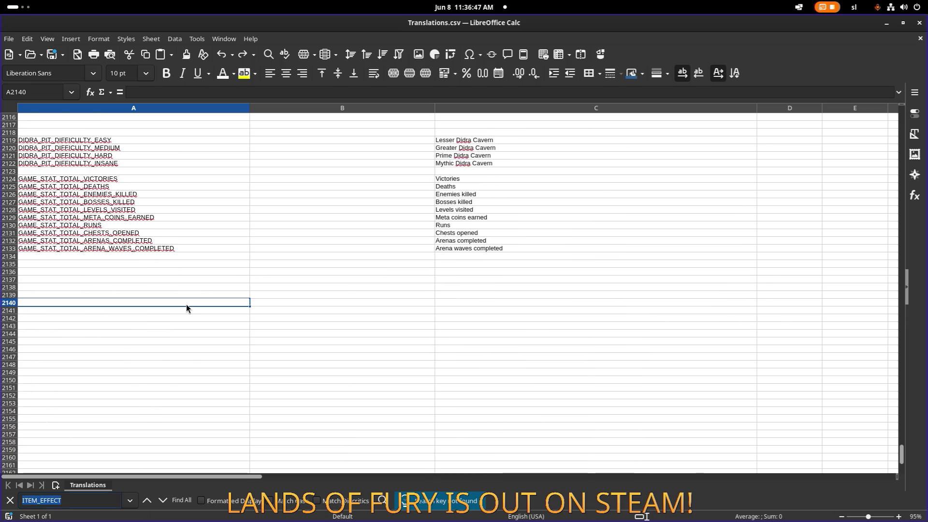
click(182, 287)
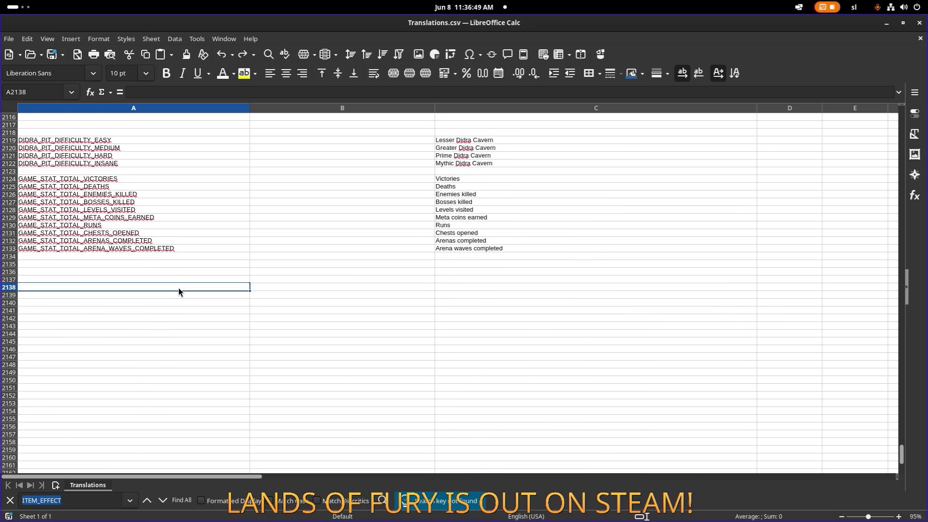
click(173, 298)
key(ctrl+v)
key(ctrl+z)
click(177, 288)
key(ctrl+shift+v)
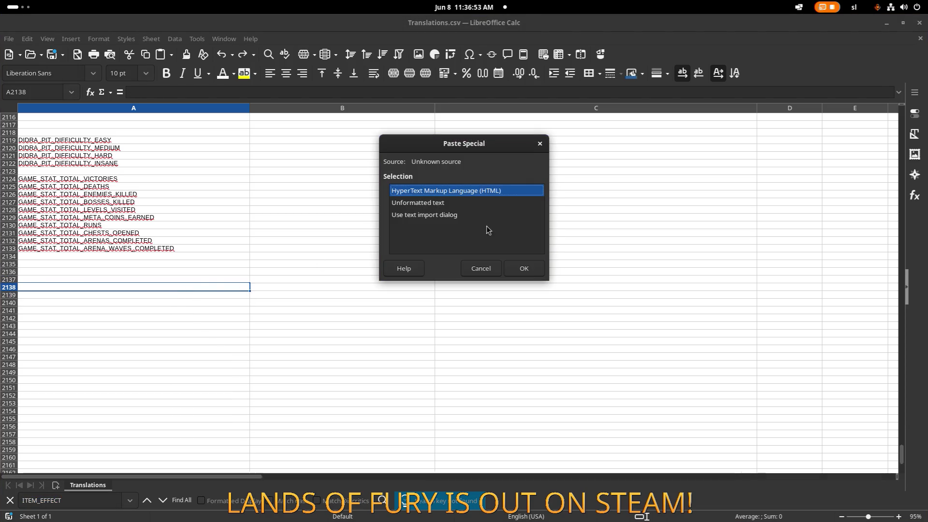
- Paste the key into A2138 as unformatted text and enter Type as its English text
double_click(475, 204)
click(291, 288)
double_click(461, 280)
text(ype)
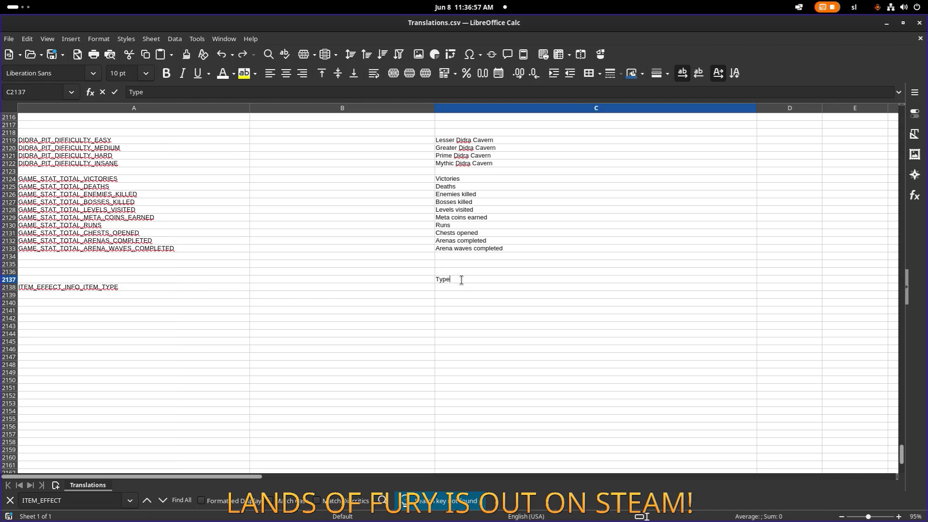
key(Return)
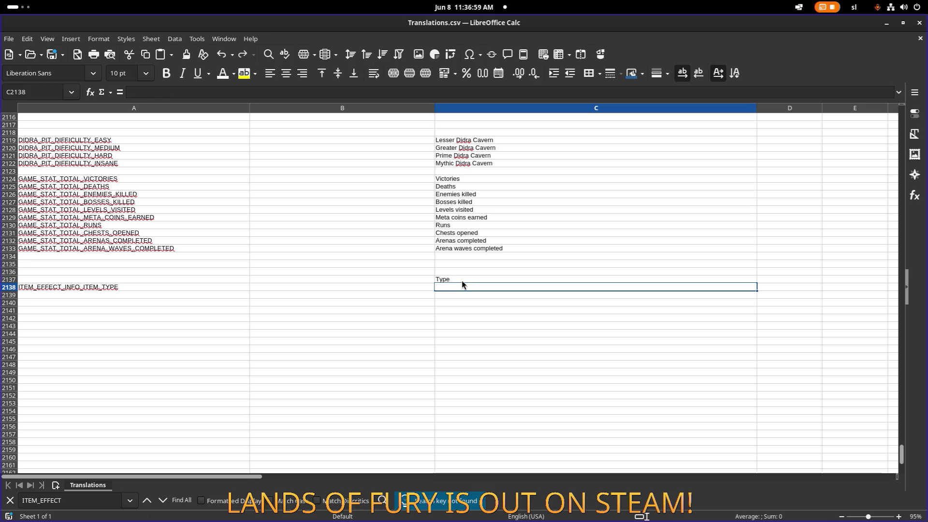
- Search the sheet for existing Category keys
click(187, 287)
key(ctrl+f)
text(Category)
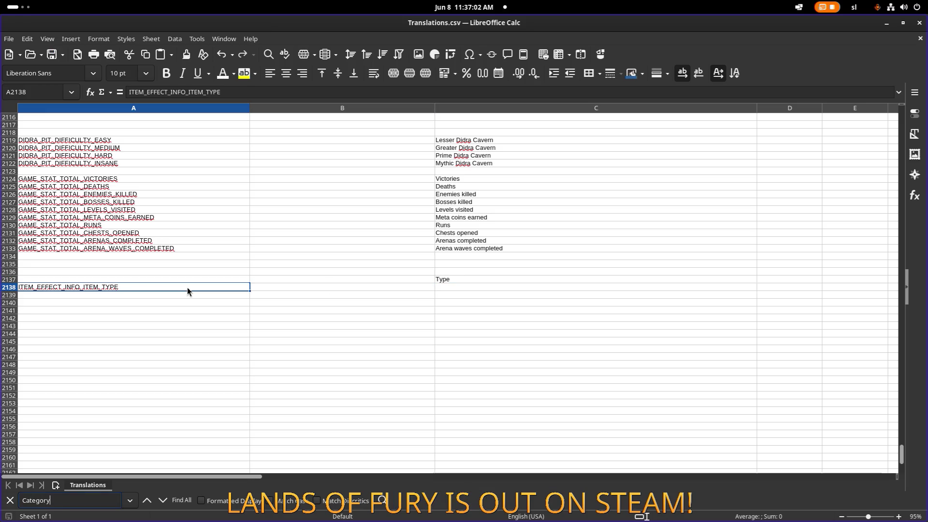
key(Return)
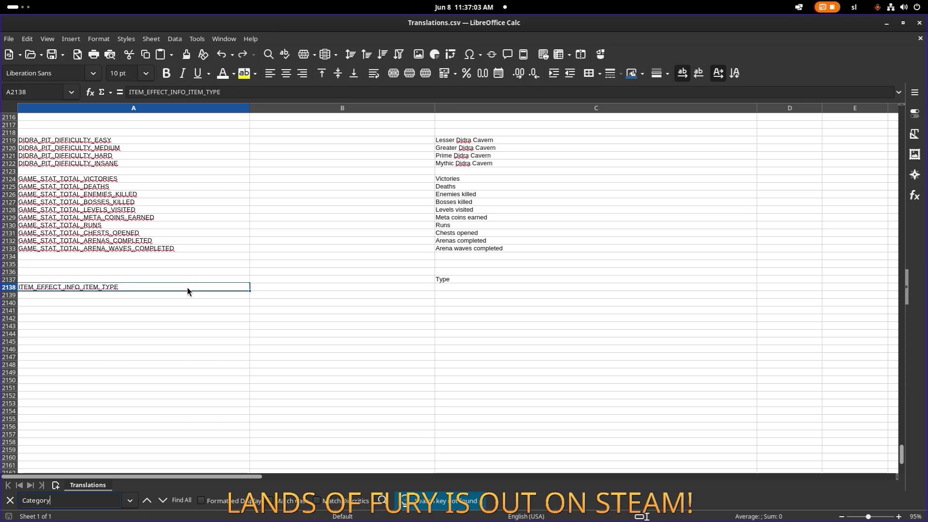
- Enter the partial key ITEM_CATEGORY_HE in A2137, above ITEM_EFFECT_INFO_ITEM_TYPE
click(185, 304)
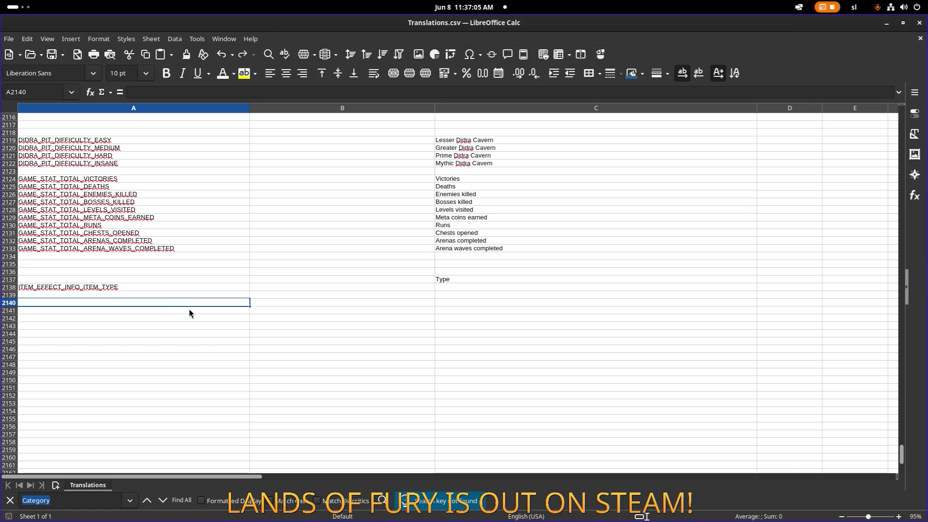
click(191, 308)
click(182, 274)
click(175, 281)
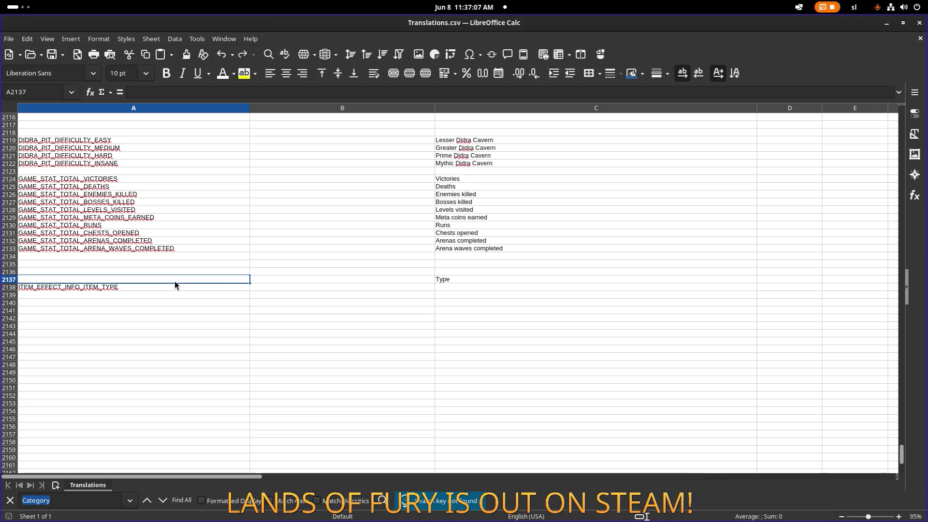
double_click(220, 278)
text(ITEM)
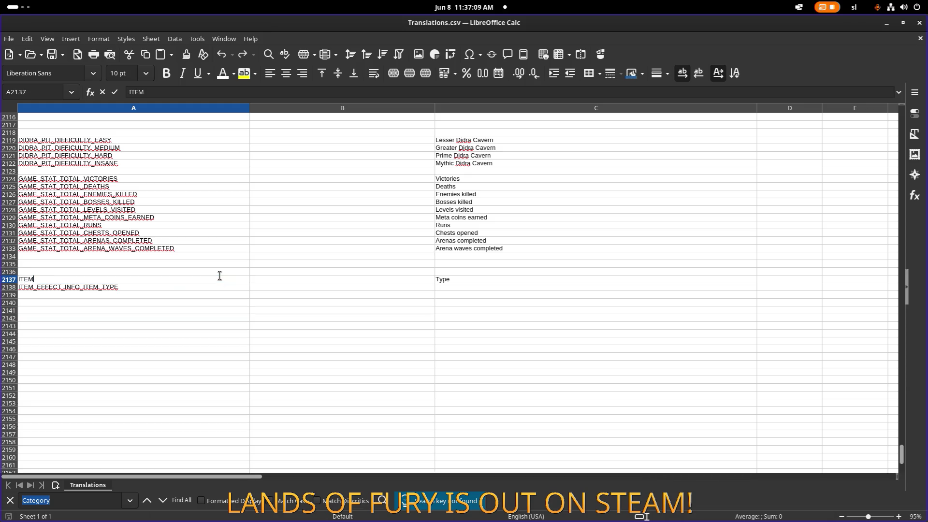
text(_CATEGORY_)
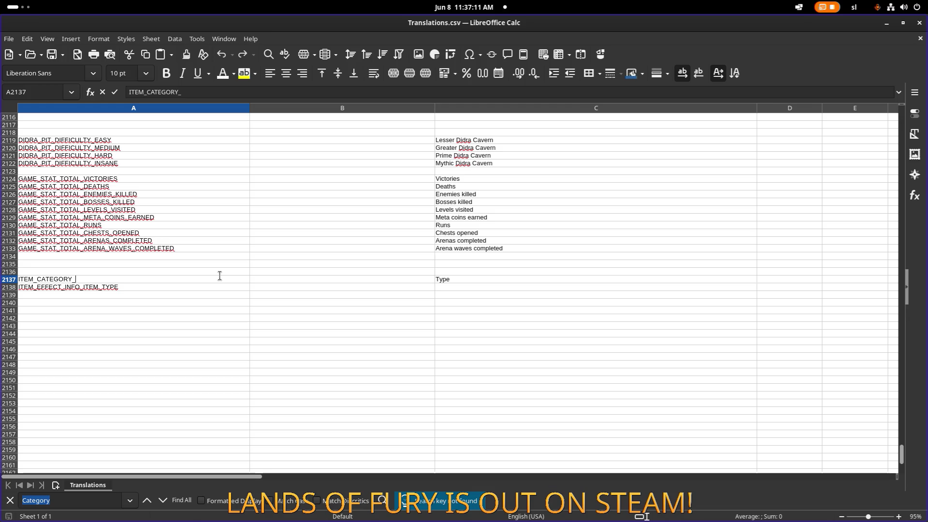
text(HE)
click(176, 288)
- Insert 20 blank entire rows at A2137
right_click(176, 288)
click(166, 280)
right_click(175, 282)
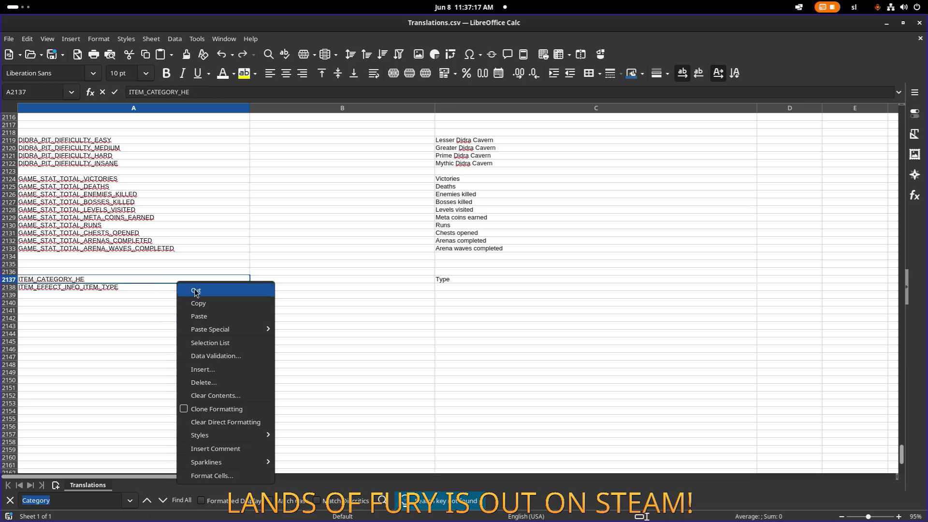
click(238, 370)
double_click(481, 219)
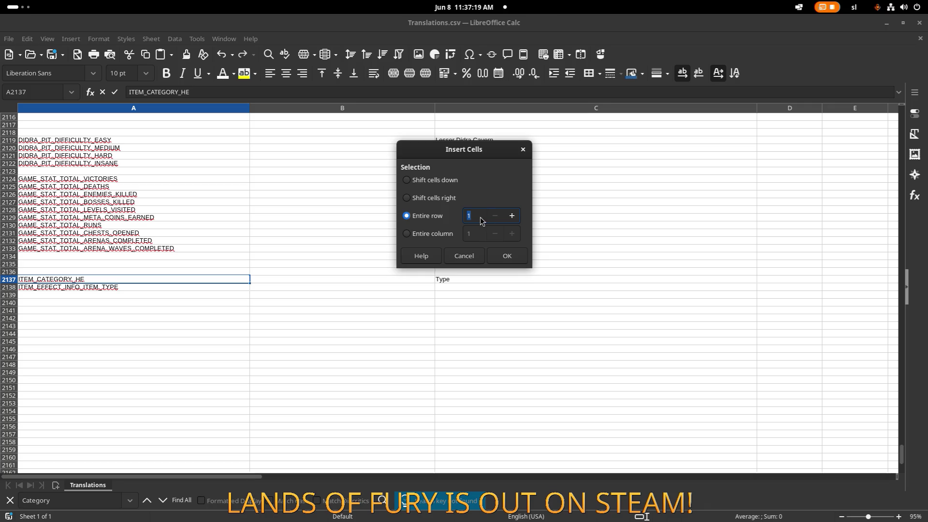
text(20)
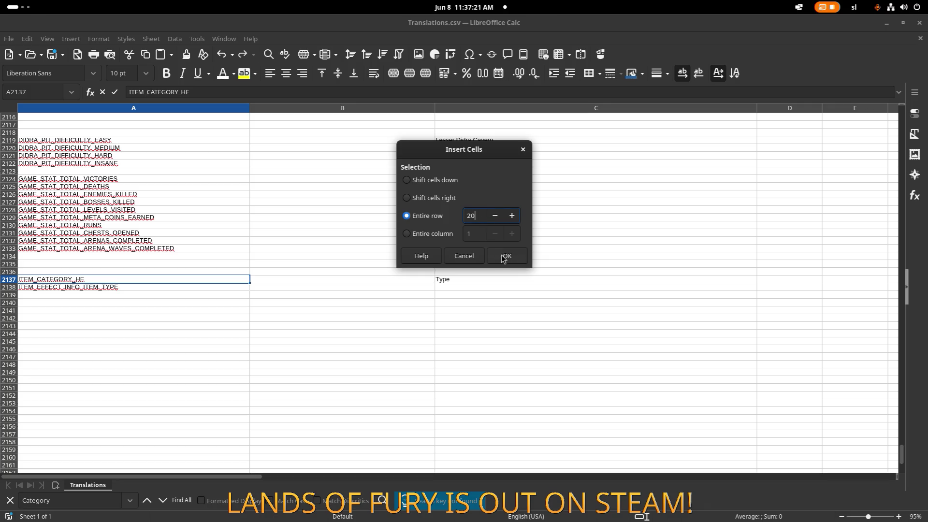
click(505, 257)
- Move the key to A2141 as ITEM_CATEGORY_HELMET, with text Helmet and description 'Displayed on the item tooltip'
click(128, 434)
key(ctrl+x)
click(123, 309)
key(ctrl+v)
double_click(80, 309)
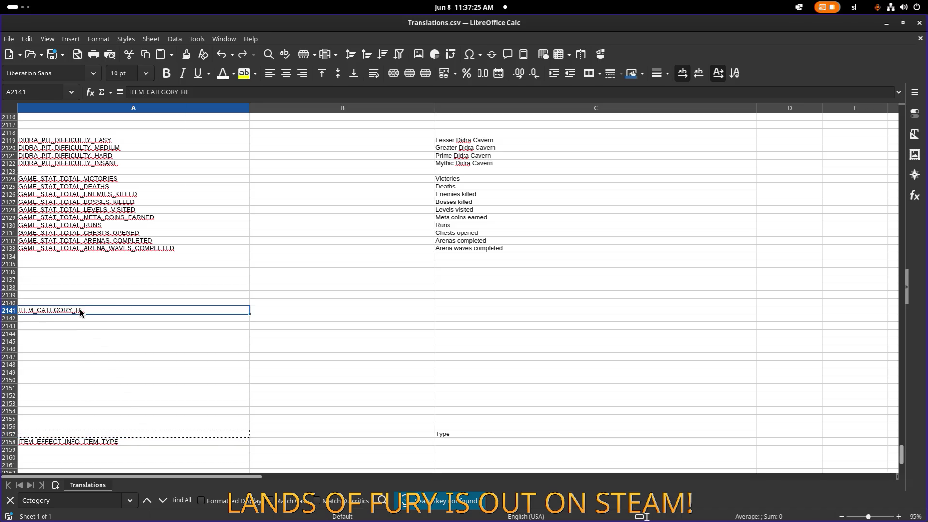
text(L)
key(Tab)
key(Tab)
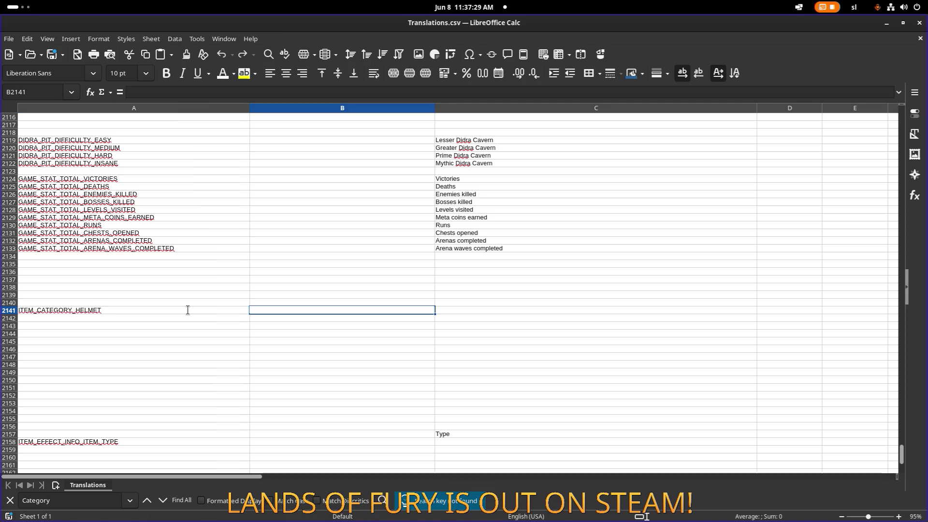
text(Helmet)
key(shift+Tab)
text(Displayed on the item tooltip)
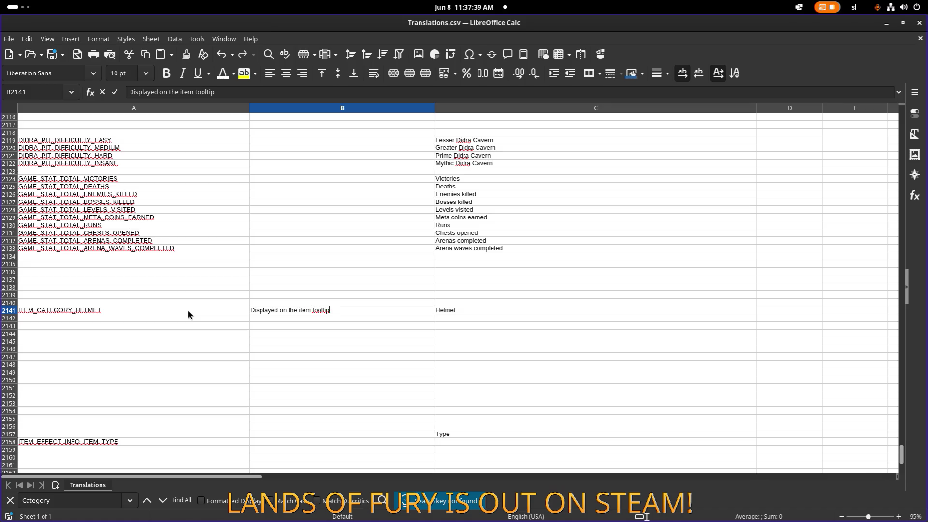
- Copy the ITEM_CATEGORY_HELMET key cell
click(166, 313)
key(ctrl+c)
click(158, 321)
click(167, 312)
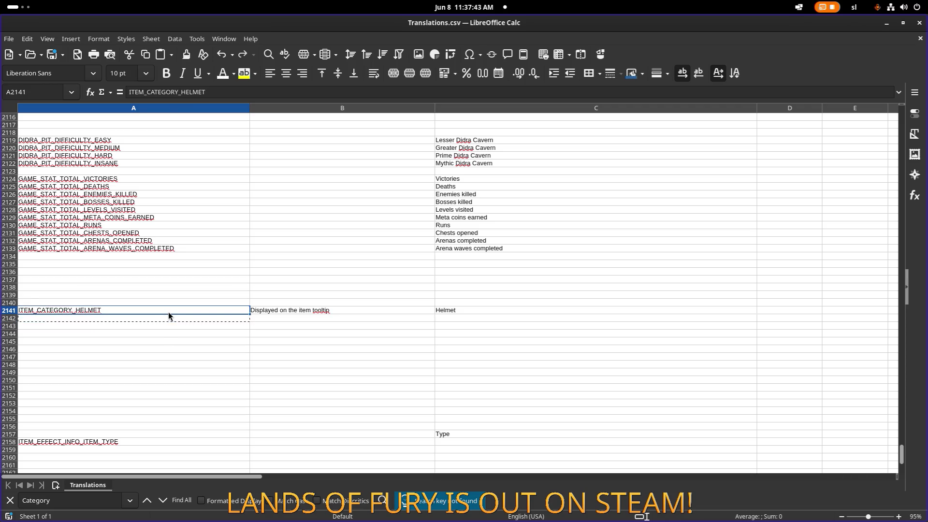
- Duplicate the HELMET key into A2142–A2144 and rename the first to ITEM_CATEGORY_ARMOR
click(163, 320)
key(ctrl+v)
click(161, 328)
key(ctrl+v)
click(159, 336)
key(ctrl+v)
double_click(143, 319)
key(Escape)
key(Right)
key(shift+End)
text(ARMOR)
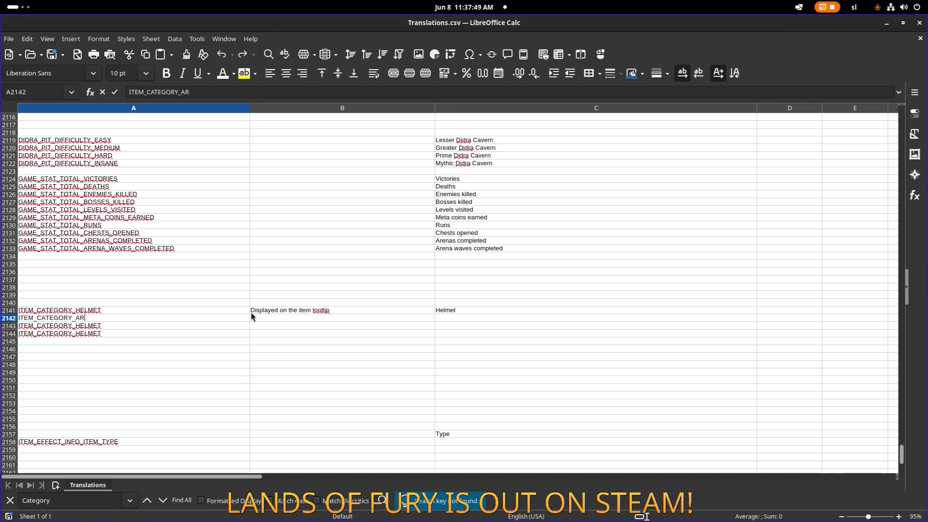
- Copy the tooltip description into B2142 through B2144
click(251, 312)
key(ctrl+c)
drag(344, 318, 340, 328)
key(ctrl+v)
click(338, 335)
key(ctrl+v)
- Enter Armor as the armor name and rename the A2143 key to ITEM_CATEGORY_BOOTS
click(450, 318)
text(Armor)
click(75, 325)
double_click(75, 325)
drag(74, 325, 114, 325)
text(BO)
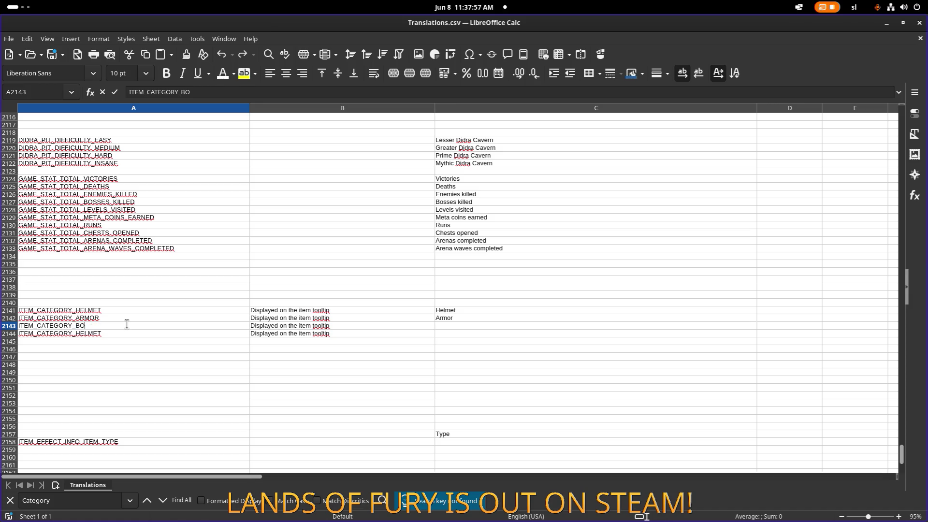
click(353, 323)
- Enter a boots name in C2143, which autocompletes to 'Boots of Fury'
double_click(457, 327)
text(Boo)
key(Return)
click(458, 322)
key(F1)
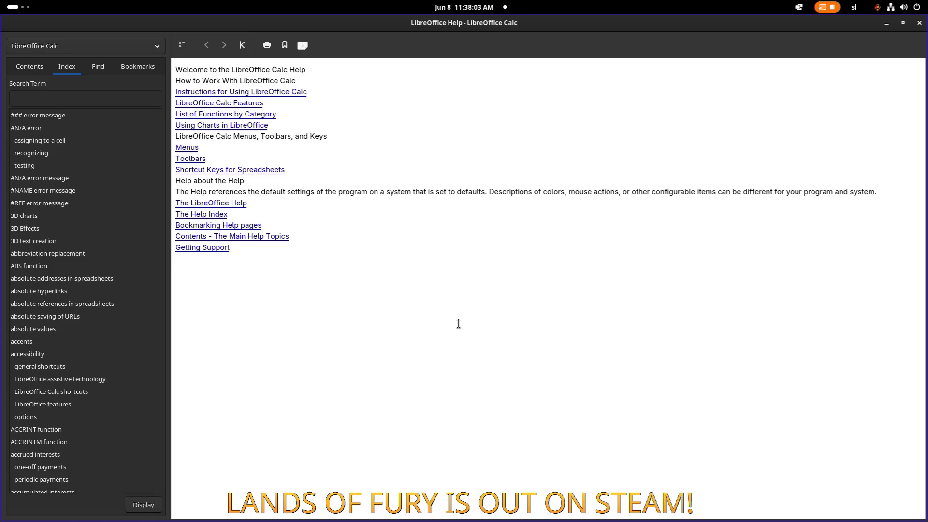
click(919, 22)
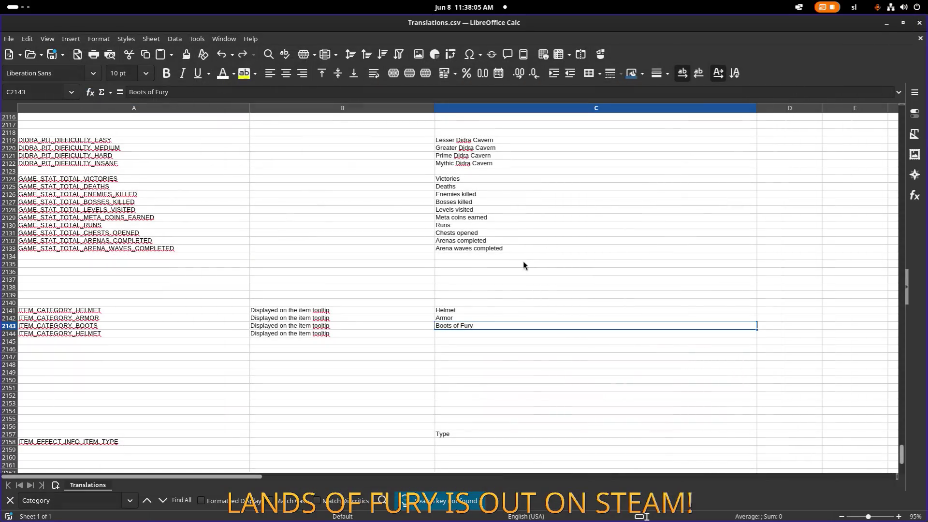
- Delete the wrong name from C2143 and restore the B2142 description
click(478, 344)
click(476, 327)
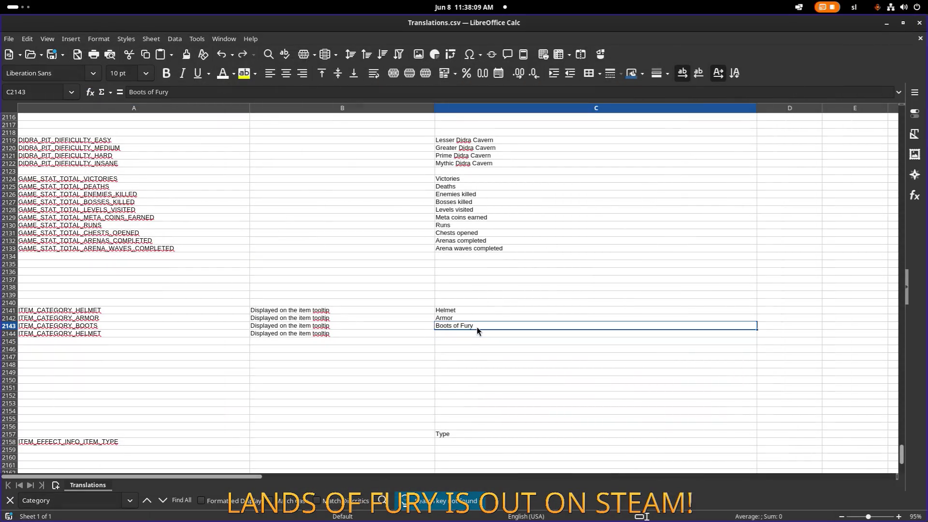
key(Delete)
click(376, 332)
click(375, 319)
double_click(375, 320)
text(s)
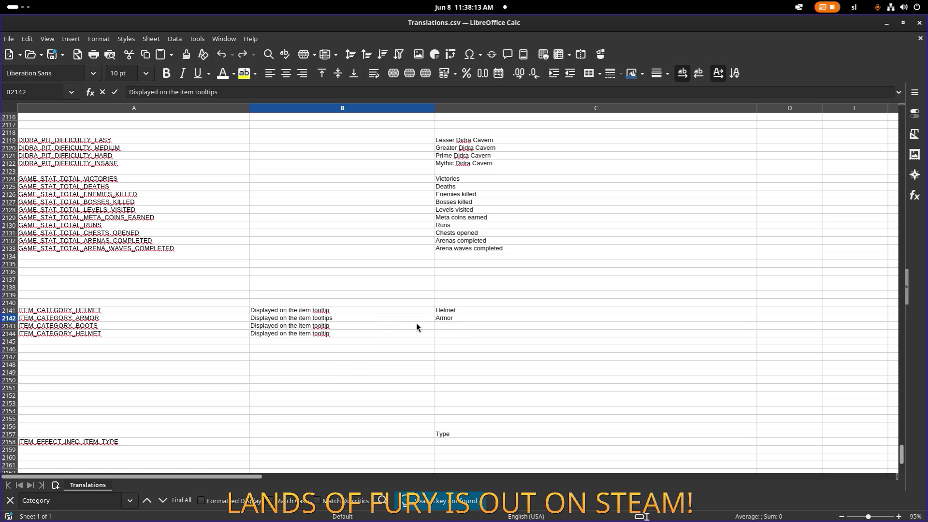
key(BackSpace)
- Enter Boots and Ring as names in C2143 and C2144, dropping autocompleted suffixes
double_click(496, 325)
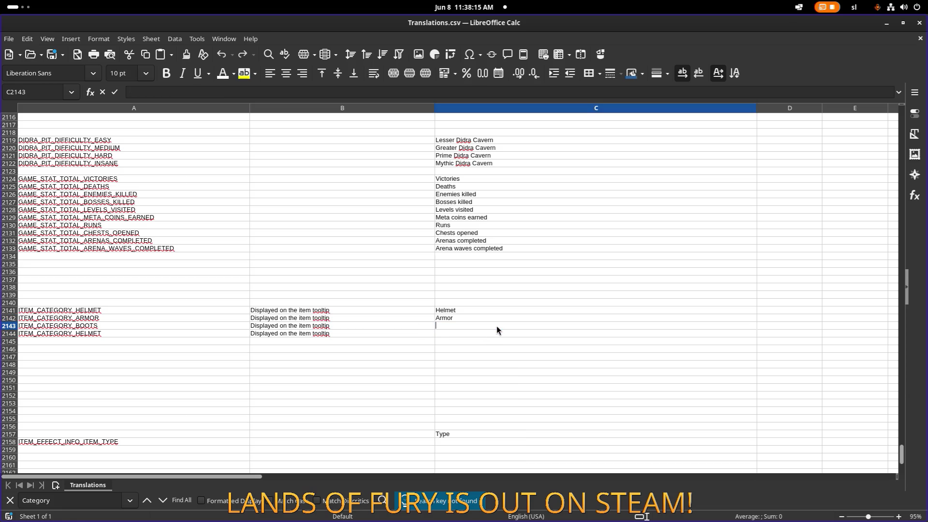
text(Bots)
key(Delete)
key(Return)
text(H)
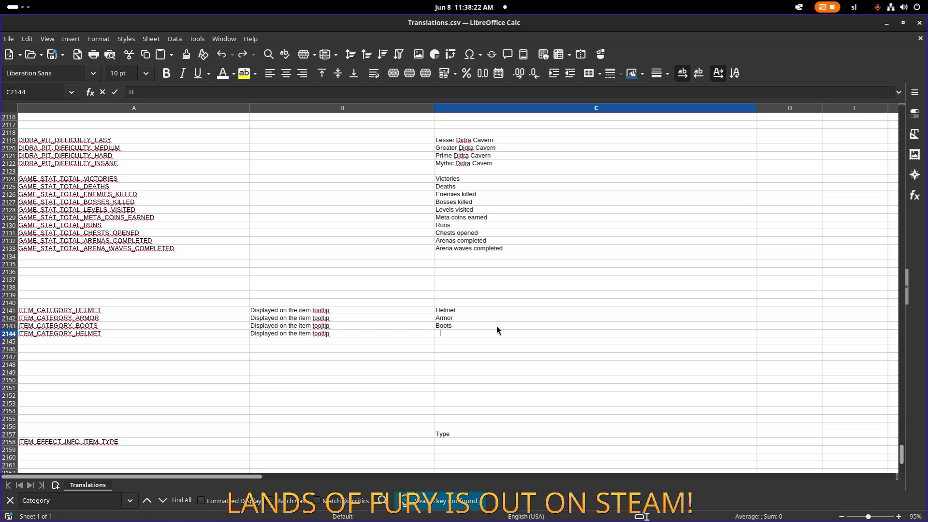
key(BackSpace)
text(Ring)
key(Delete)
key(Return)
- Rename the A2144 key to ITEM_CATEGORY_RING and minimize Calc
double_click(86, 331)
text(RING)
key(Return)
scroll(115, 330, down, 3)
click(111, 357)
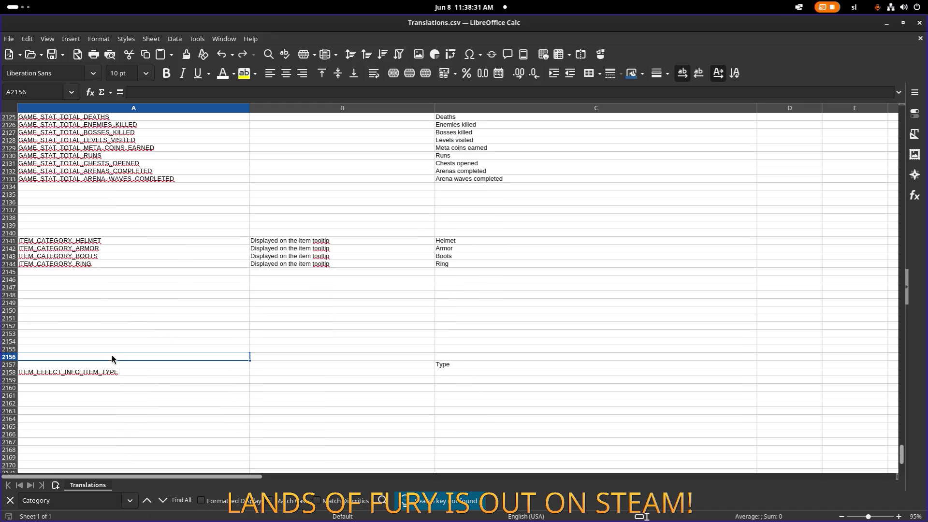
click(190, 367)
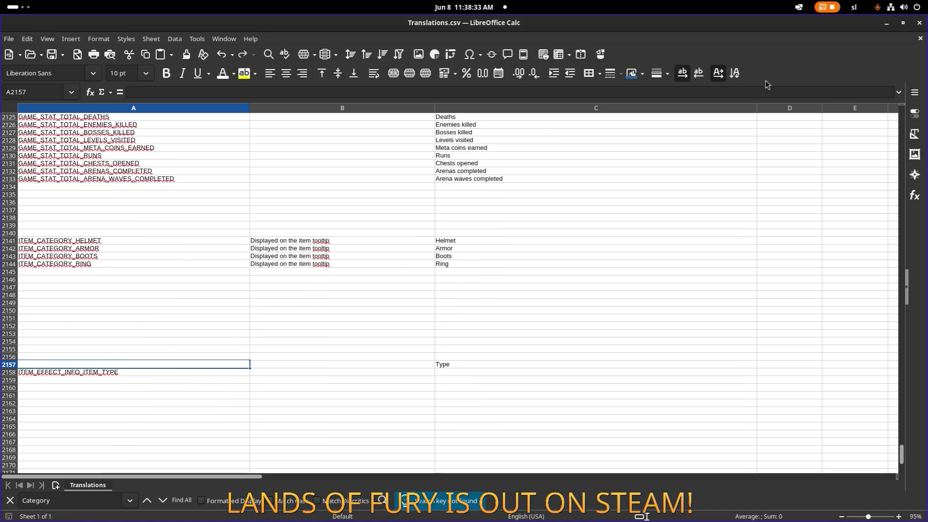
click(886, 23)
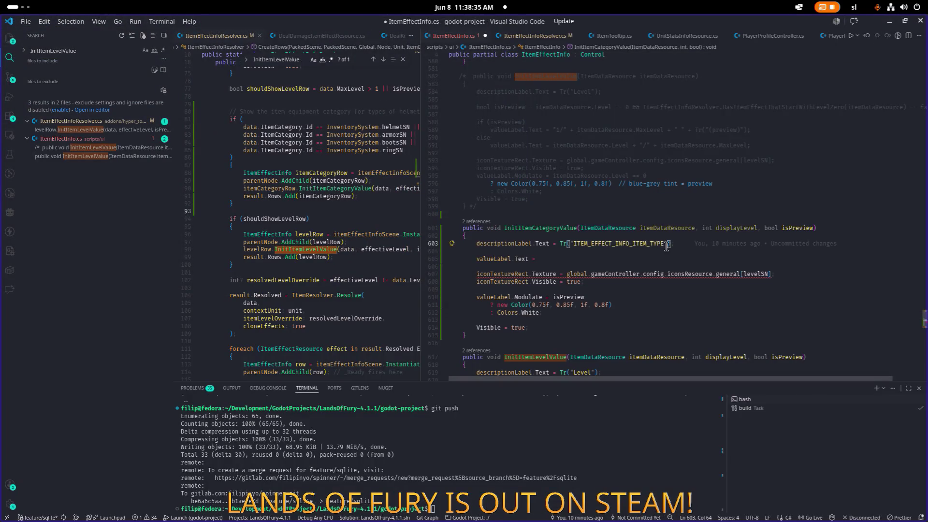
- Begin a Tr(" translation call for valueLabel.Text on line 605 of InitItemCategoryValue
scroll(629, 256, down, 1)
click(586, 267)
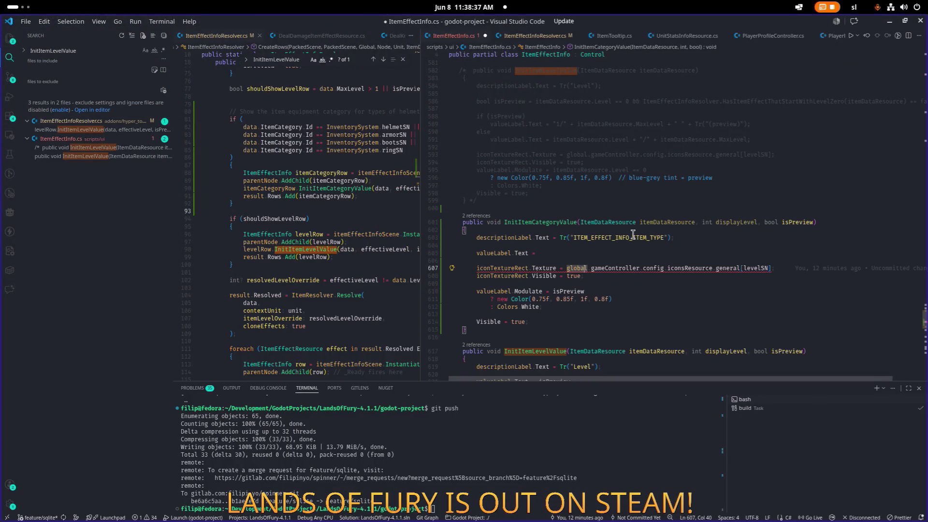
click(616, 237)
click(558, 254)
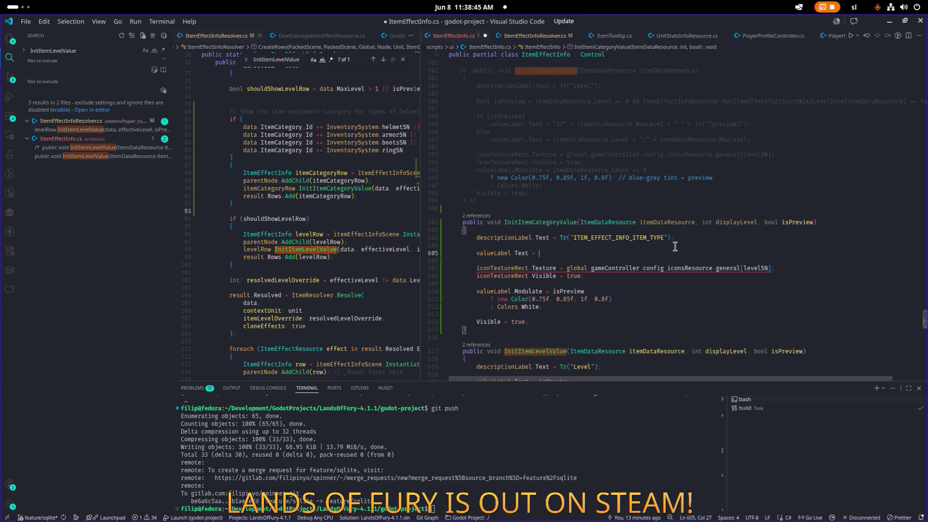
text(Tr)
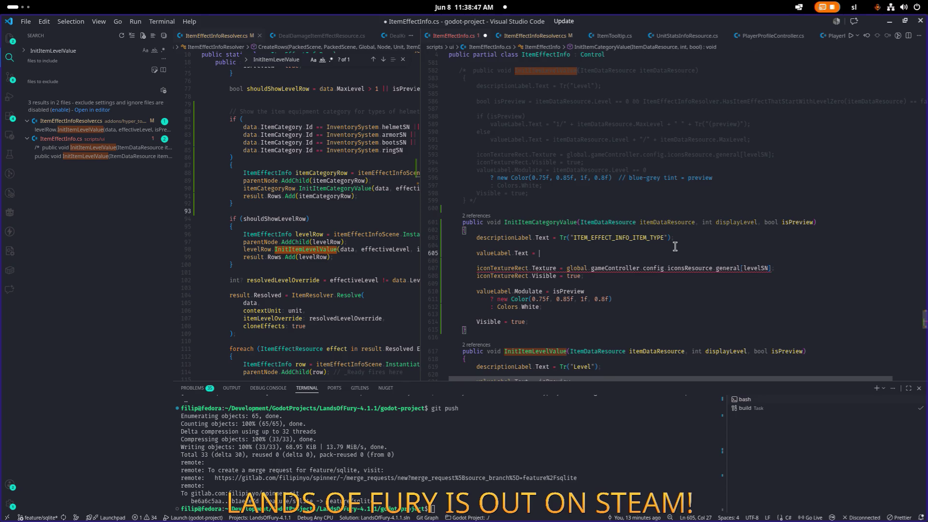